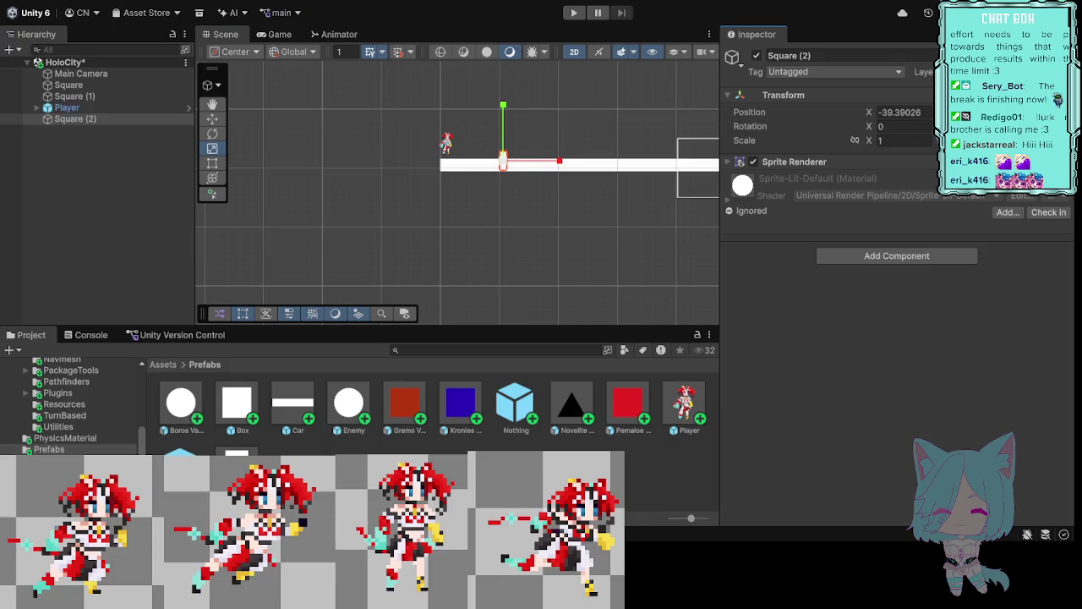
Step: Stretch Square (2) into a tall wall above the platform and remove its Sprite Renderer
drag(503, 106, 503, 76)
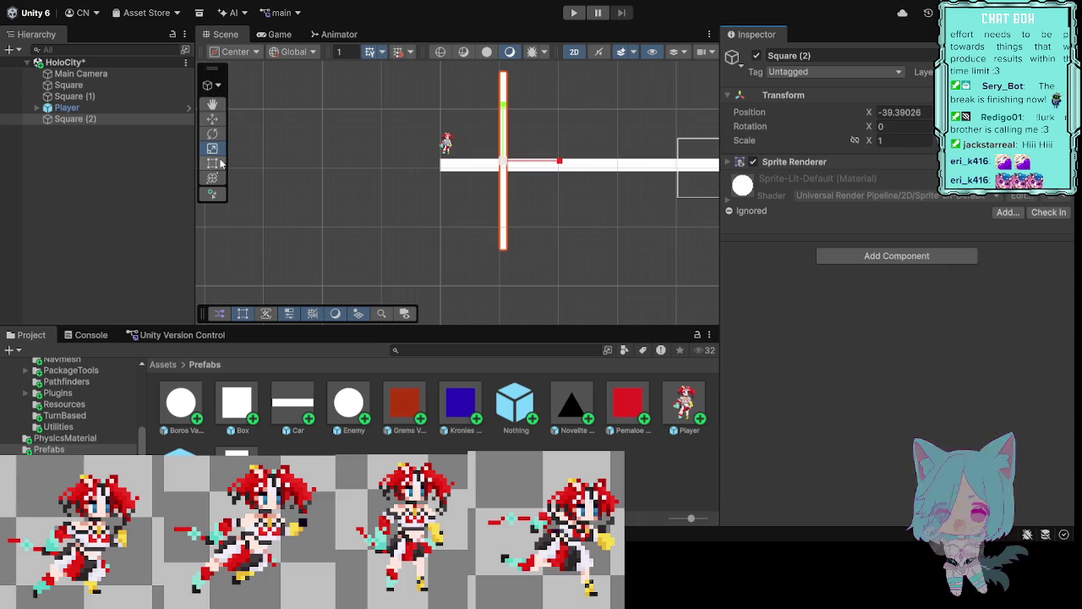
click(212, 120)
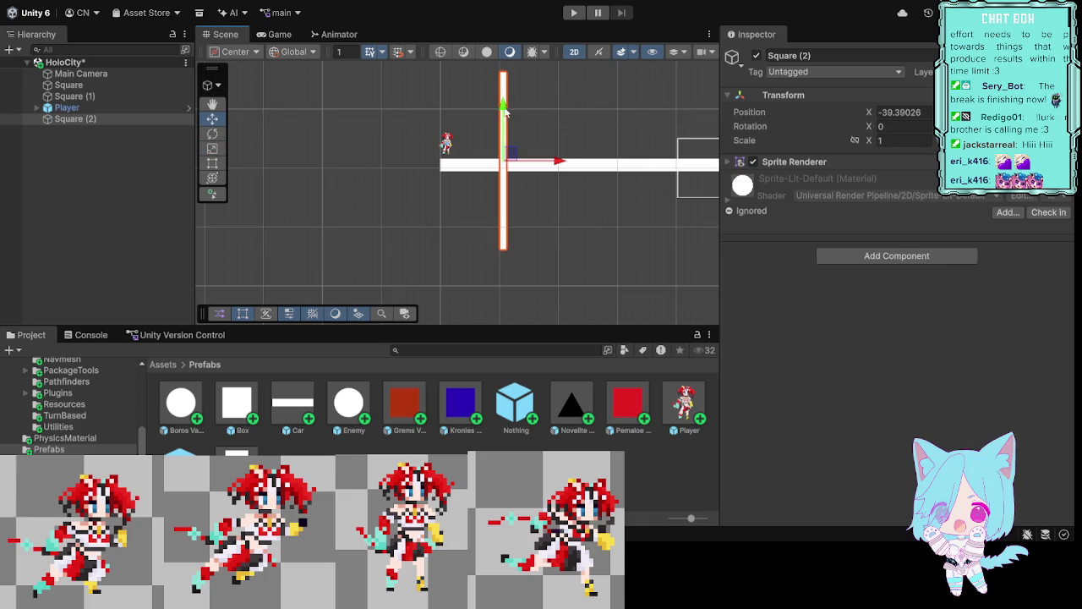
drag(502, 107, 512, 34)
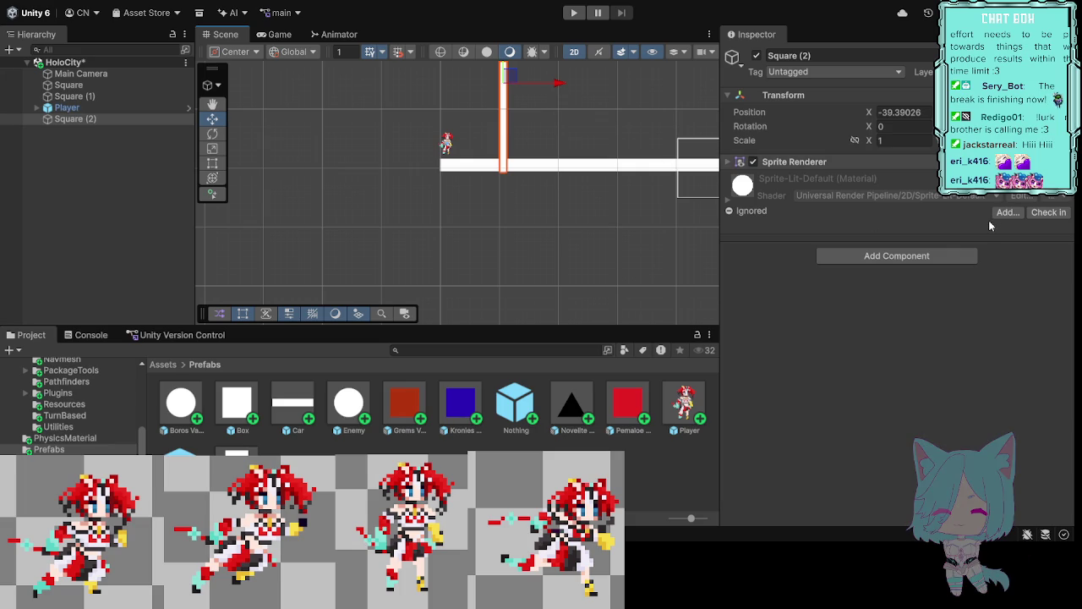
key(ctrl+z)
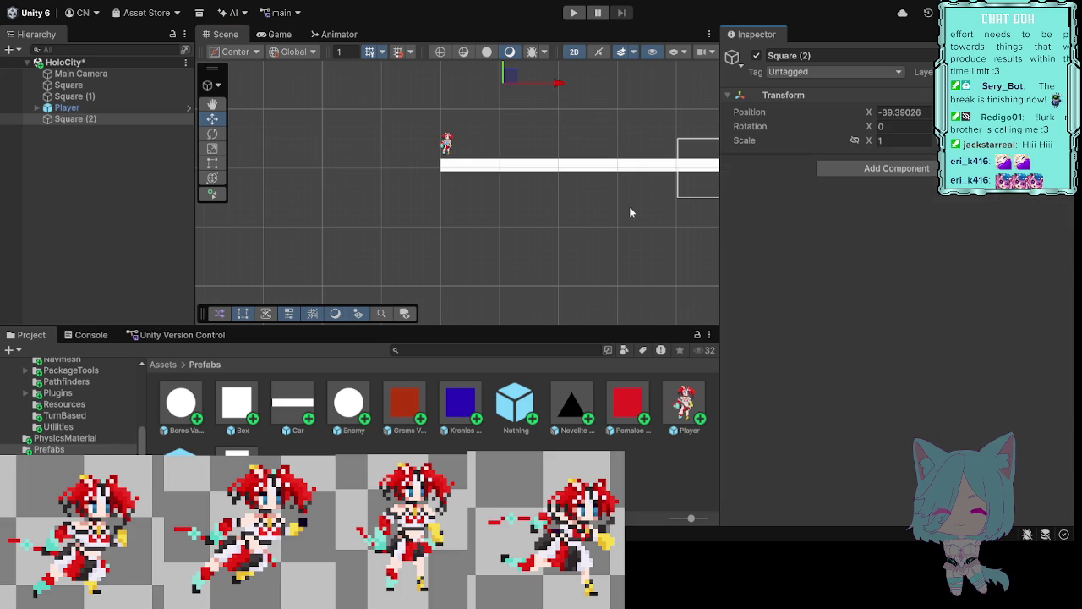
Step: Rename Square (2) to Zonestopp and save it as a prefab in Assets/Prefabs
click(93, 120)
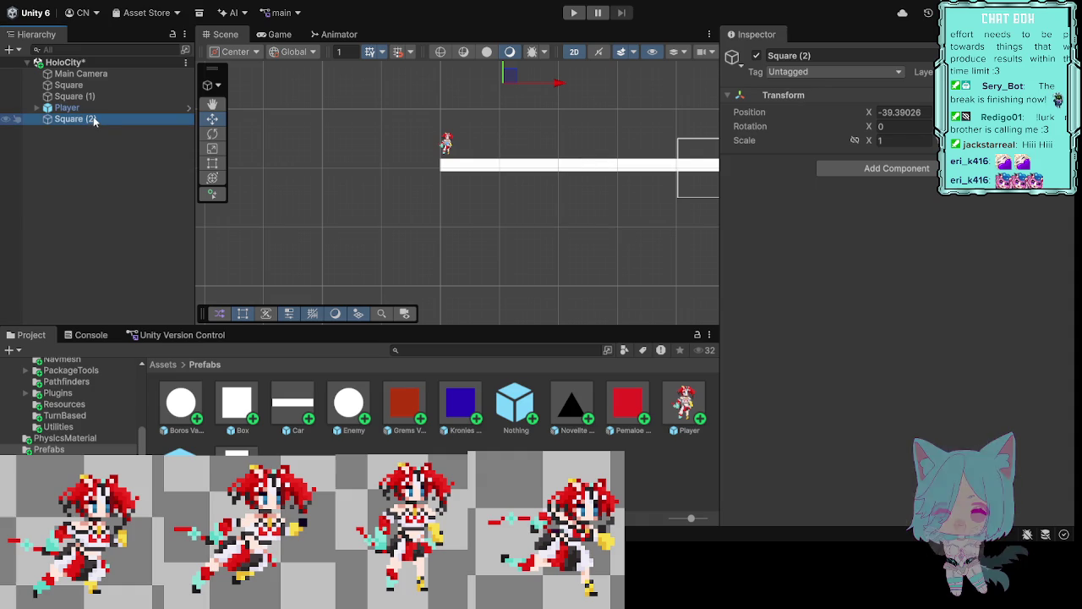
key(F2)
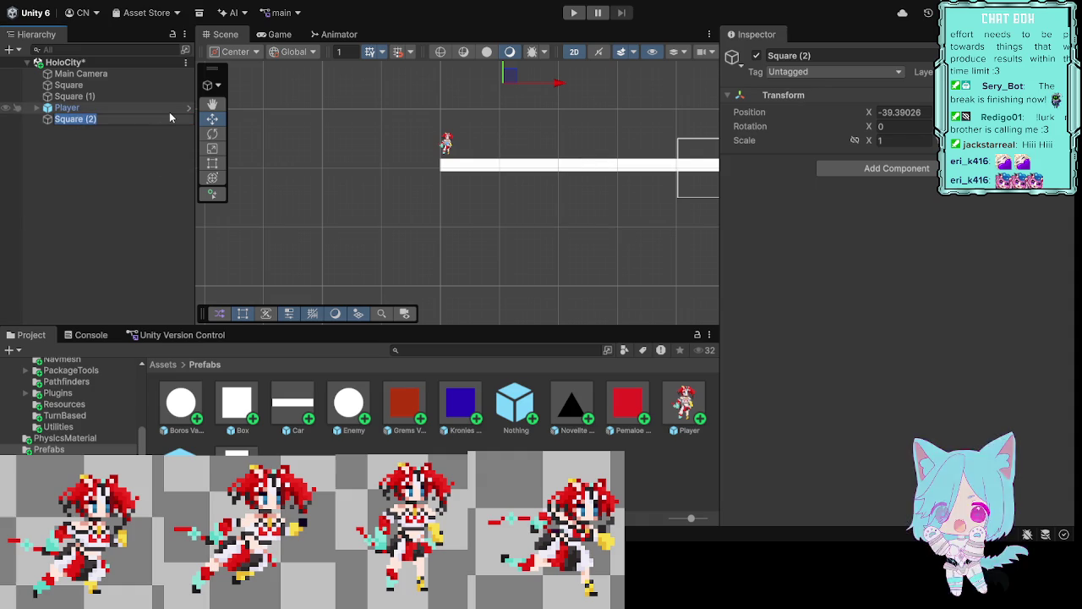
text(Z)
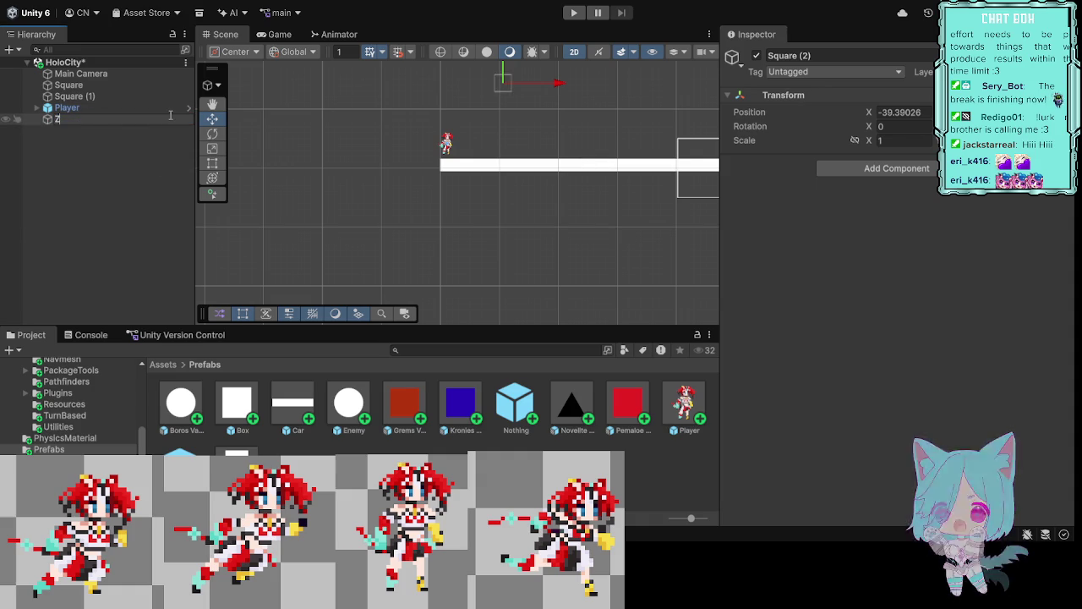
text(one)
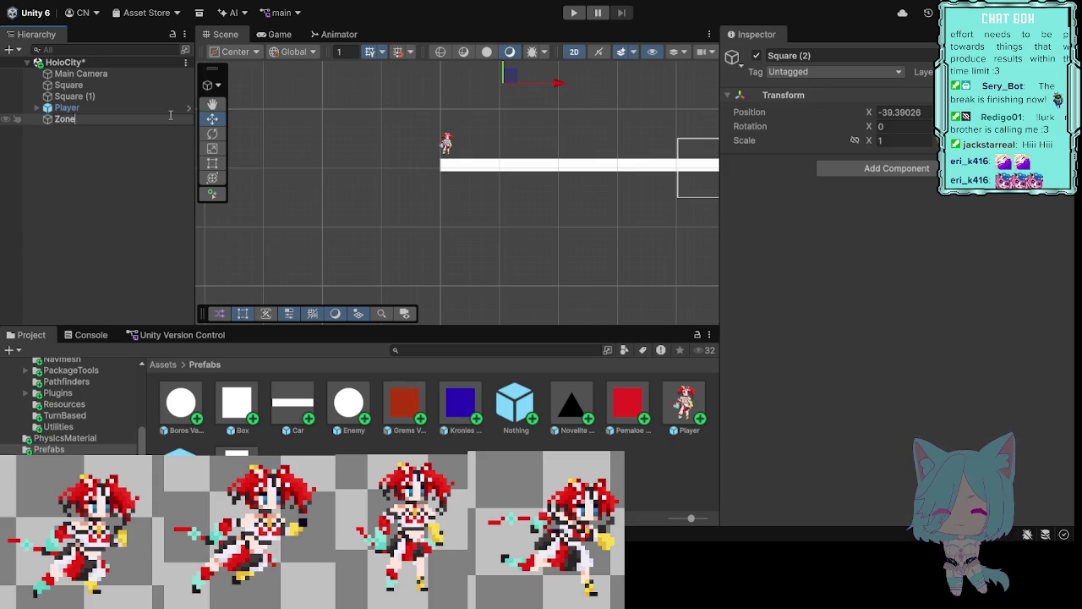
text(sto)
text(pp)
click(127, 196)
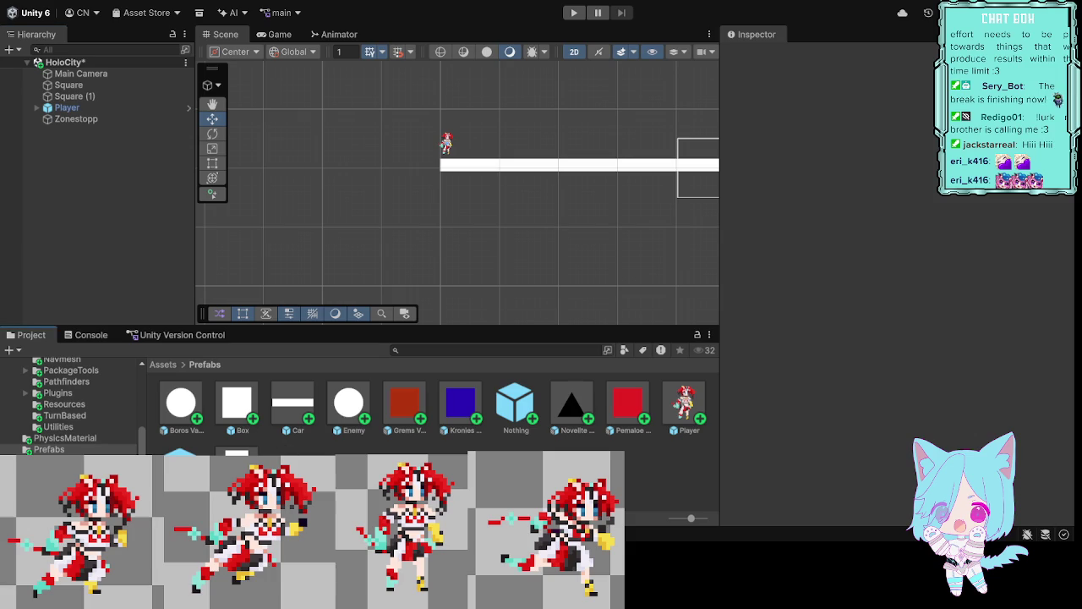
click(76, 119)
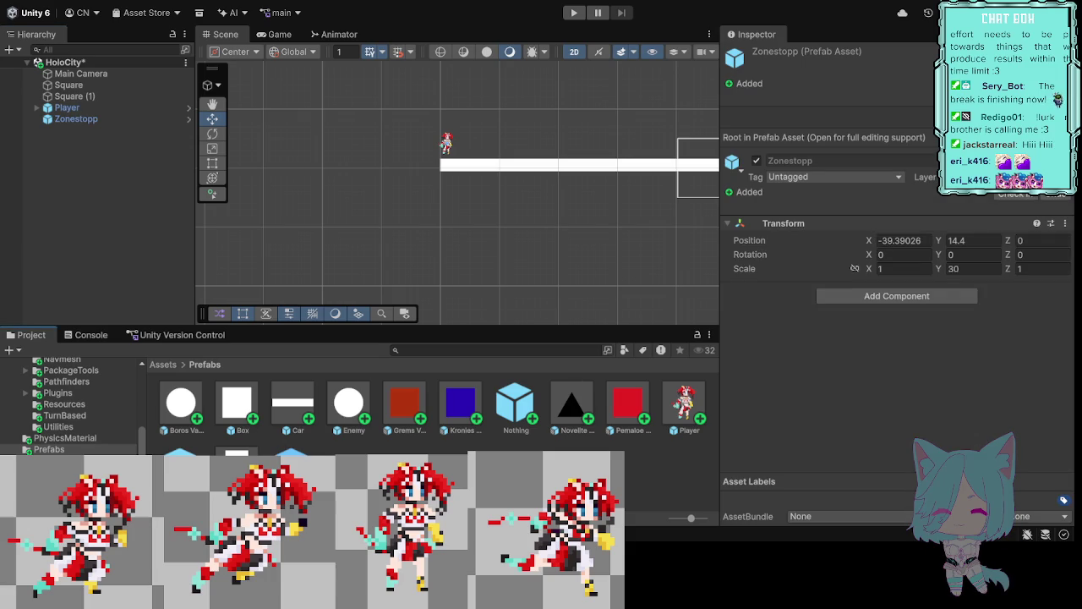
click(88, 119)
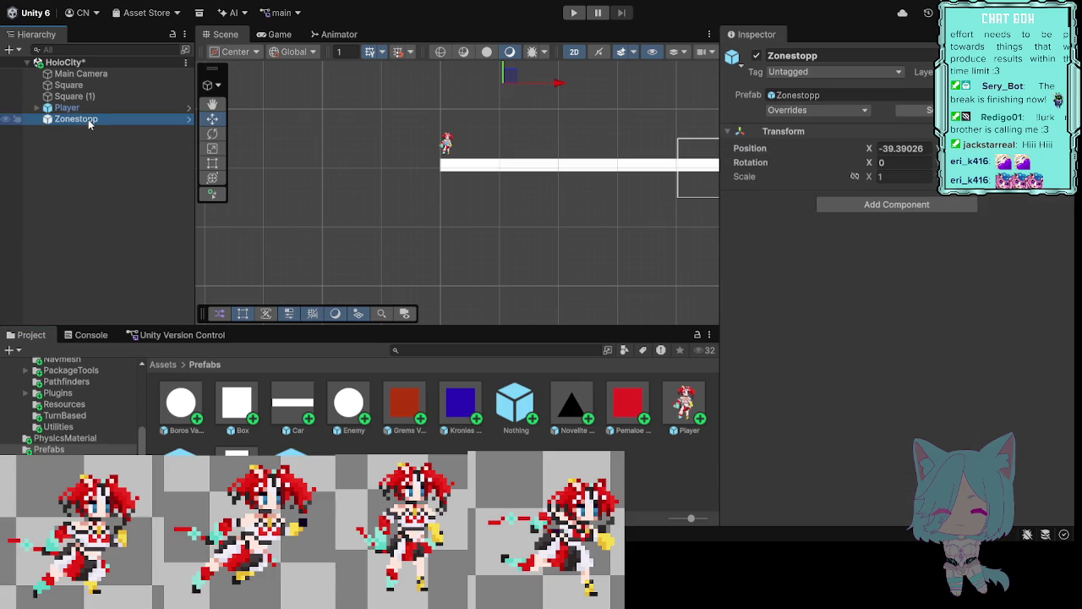
scroll(635, 132, down, 5)
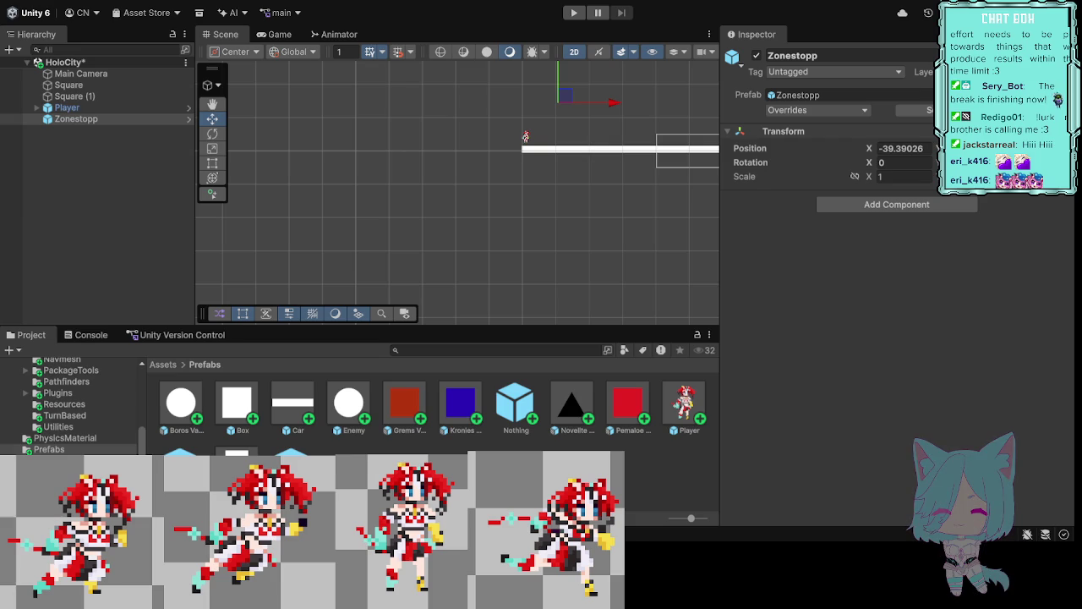
Step: Pan the Scene view to frame the whole white platform, then select the Player
click(76, 119)
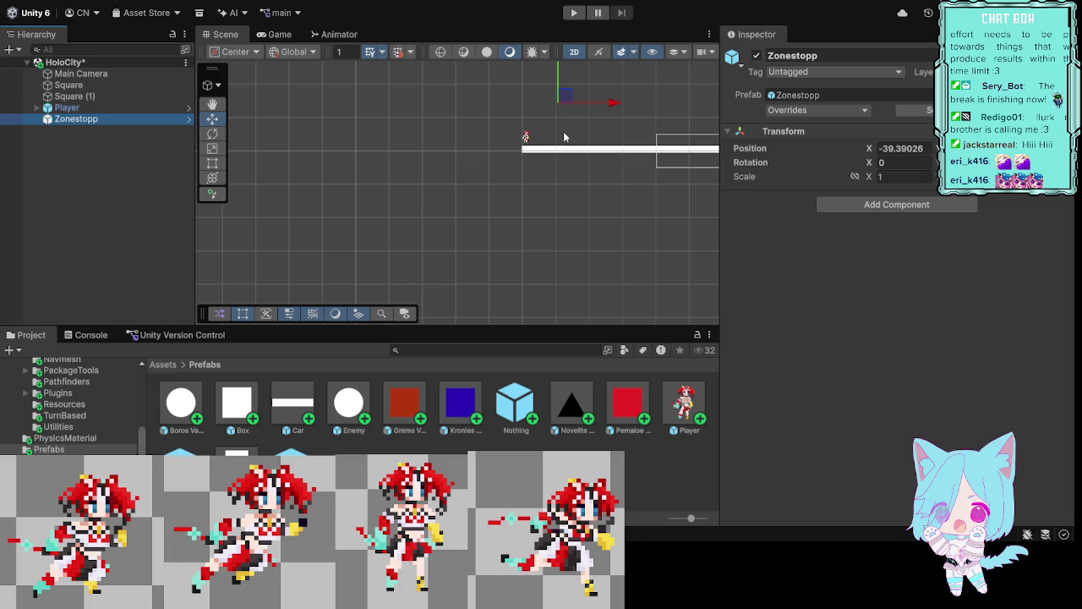
mouse_move(592, 226)
mouse_down()
mouse_move(465, 264)
mouse_move(425, 299)
mouse_move(431, 285)
mouse_up()
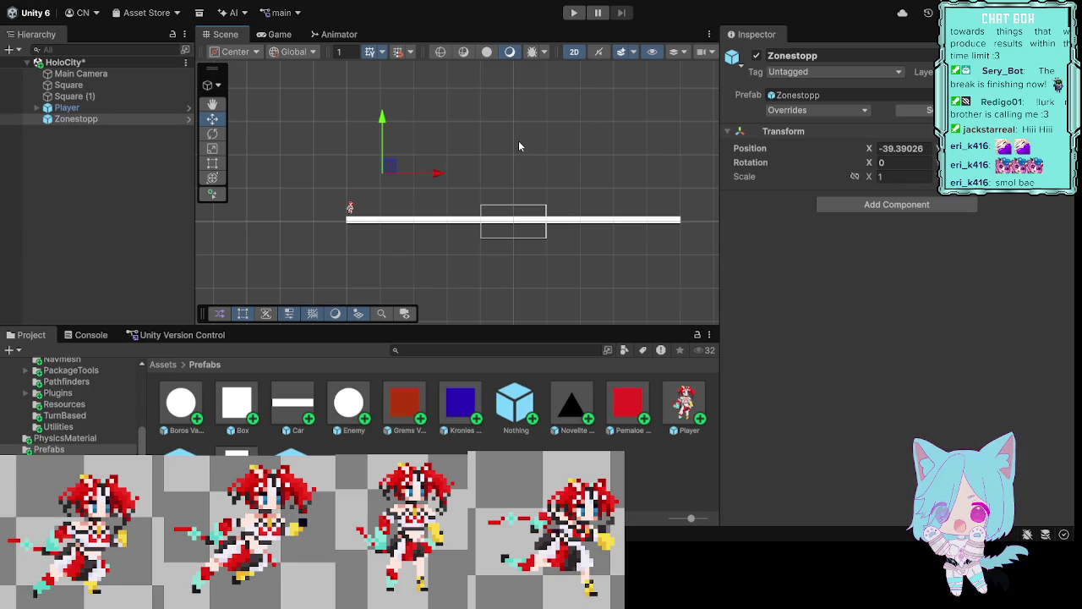
drag(590, 305, 519, 303)
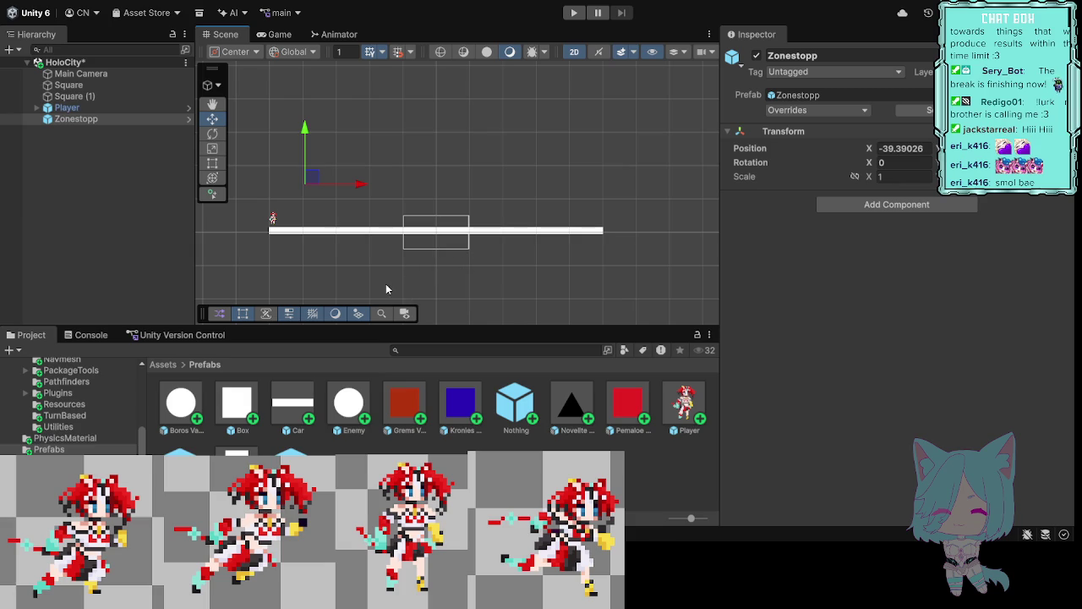
click(75, 108)
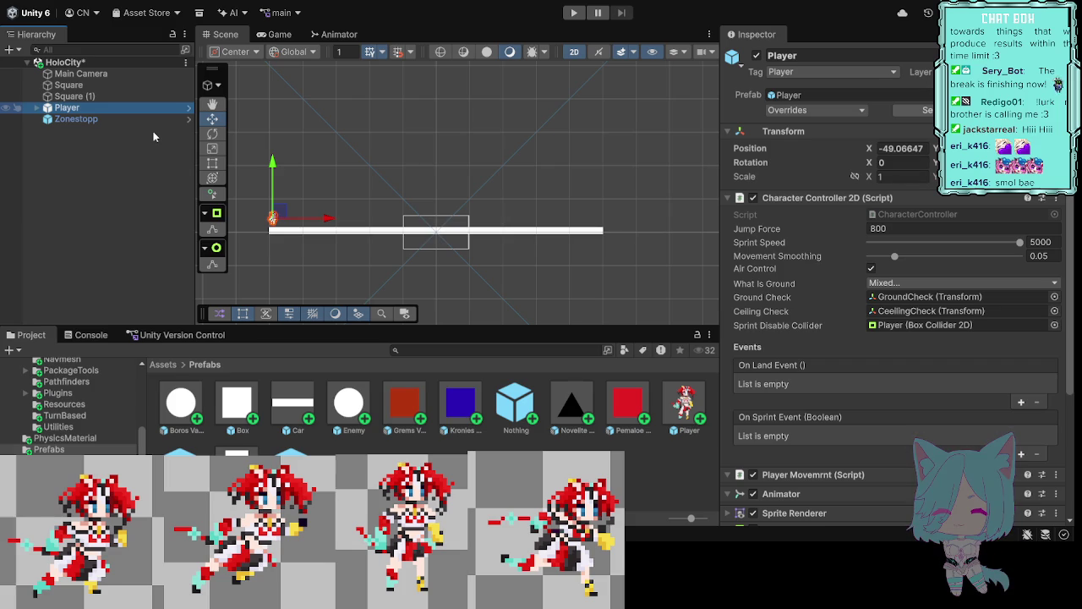
Step: Delete the Player and move Zonestopp to X -49.9 at the platform's left end
key(Delete)
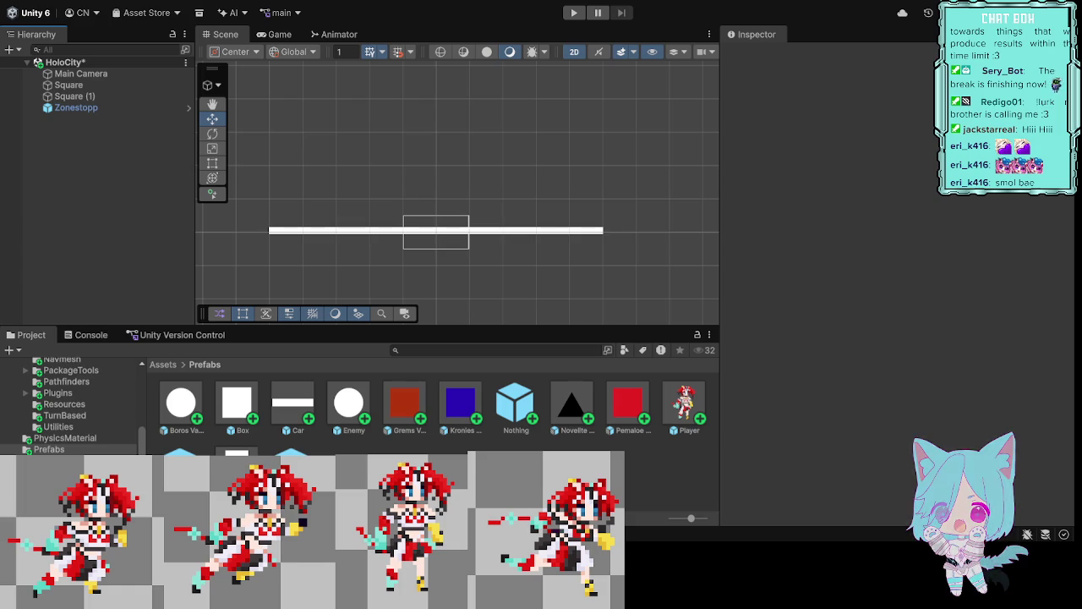
click(99, 108)
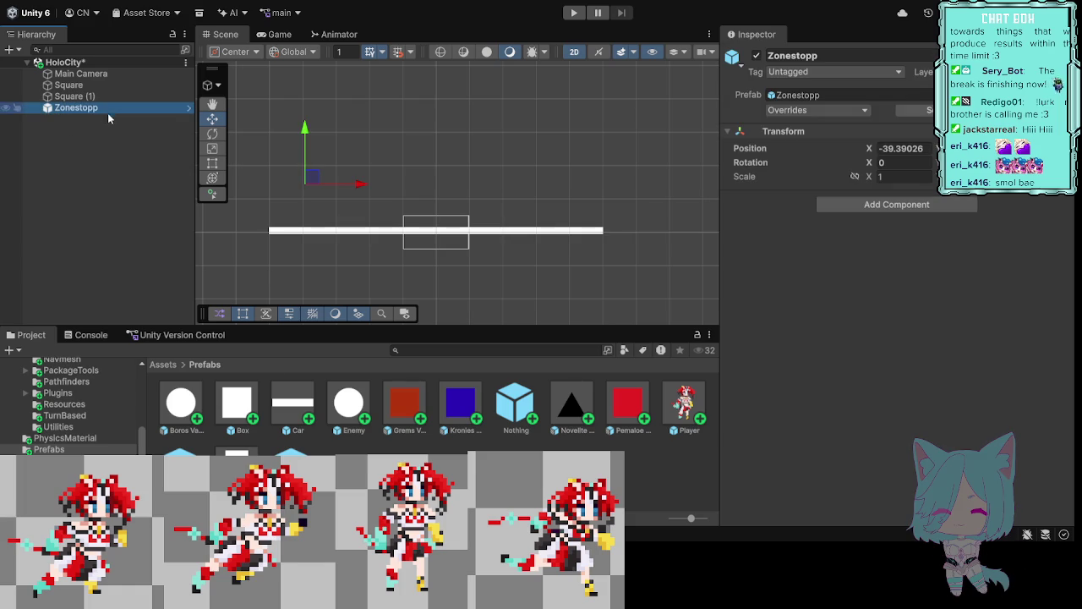
drag(366, 184, 338, 185)
drag(332, 185, 331, 184)
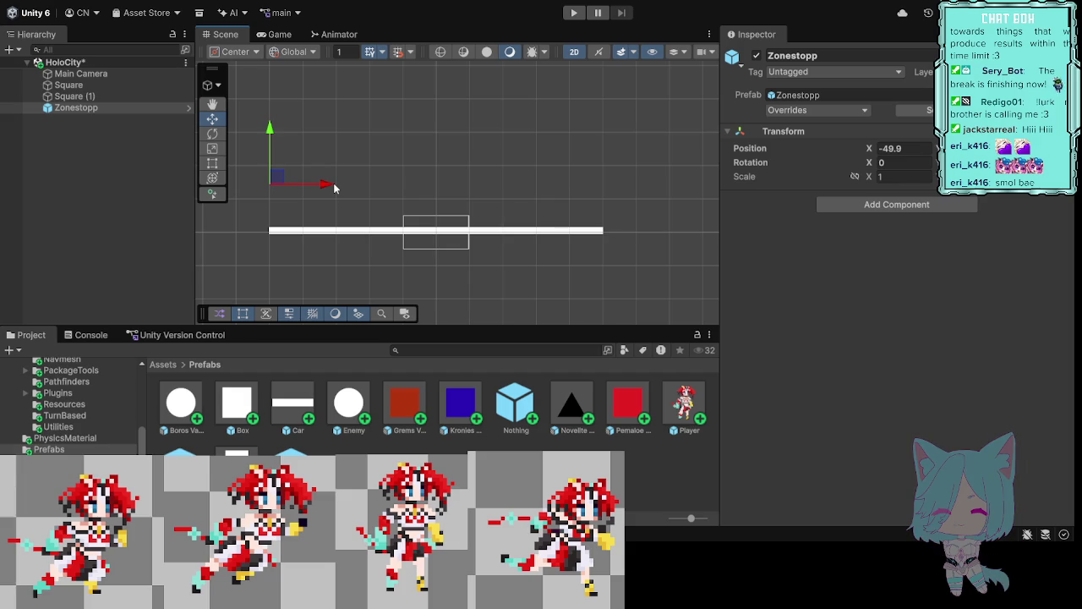
Step: Parent Square (1) and Zonestopp under Square, and create a new empty GameObject
click(76, 86)
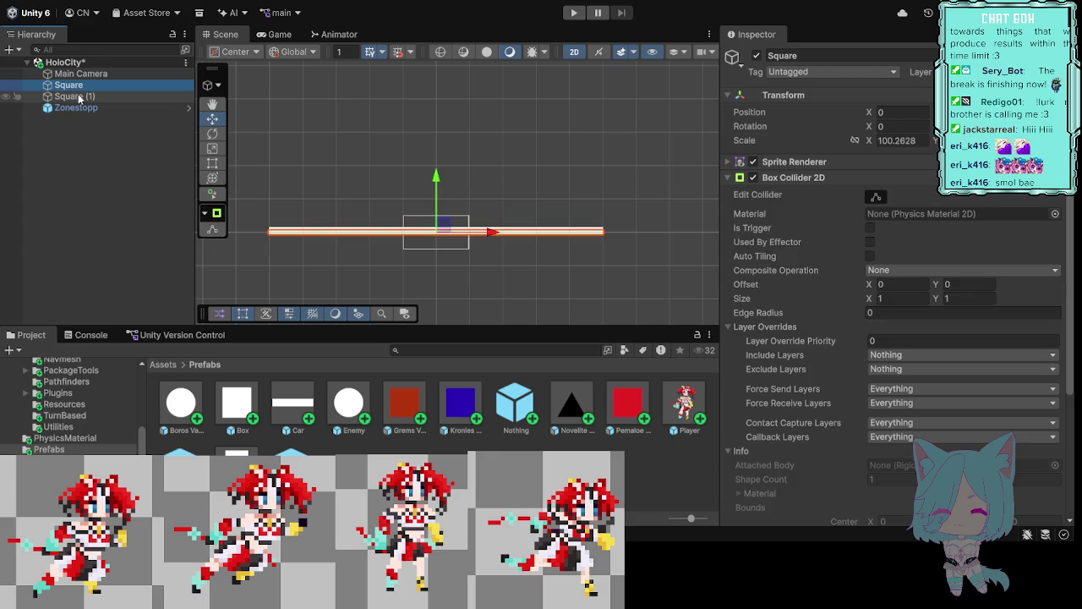
click(80, 99)
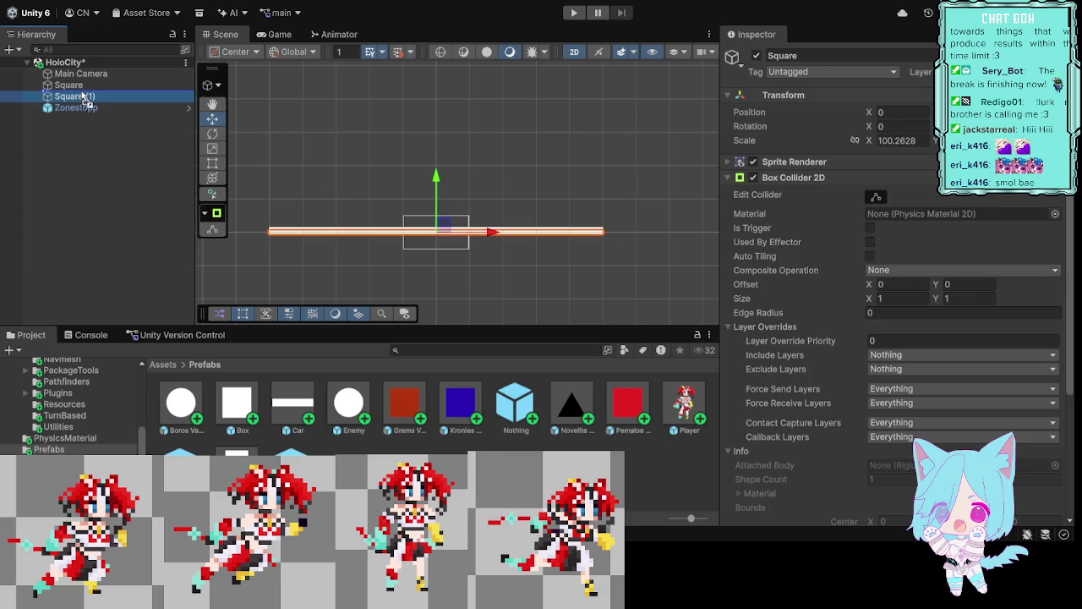
key(Delete)
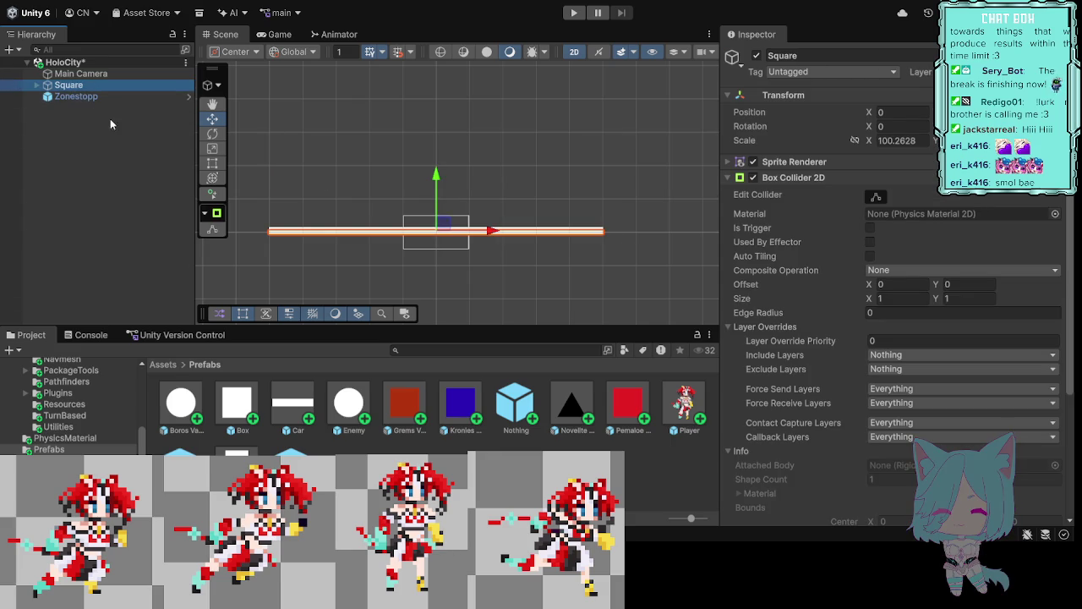
drag(80, 98, 82, 85)
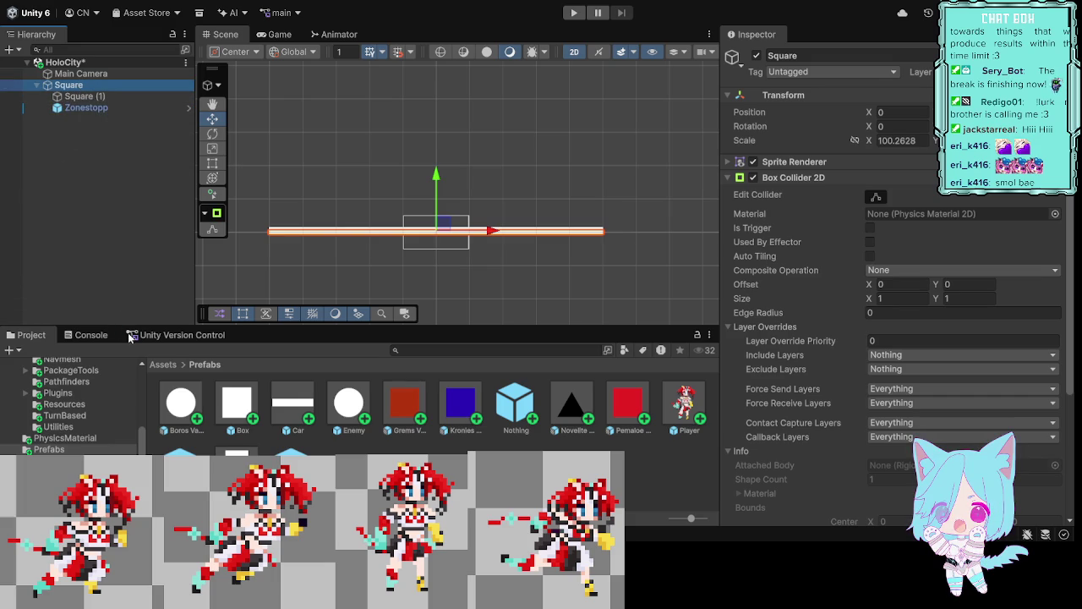
key(ctrl+shift+n)
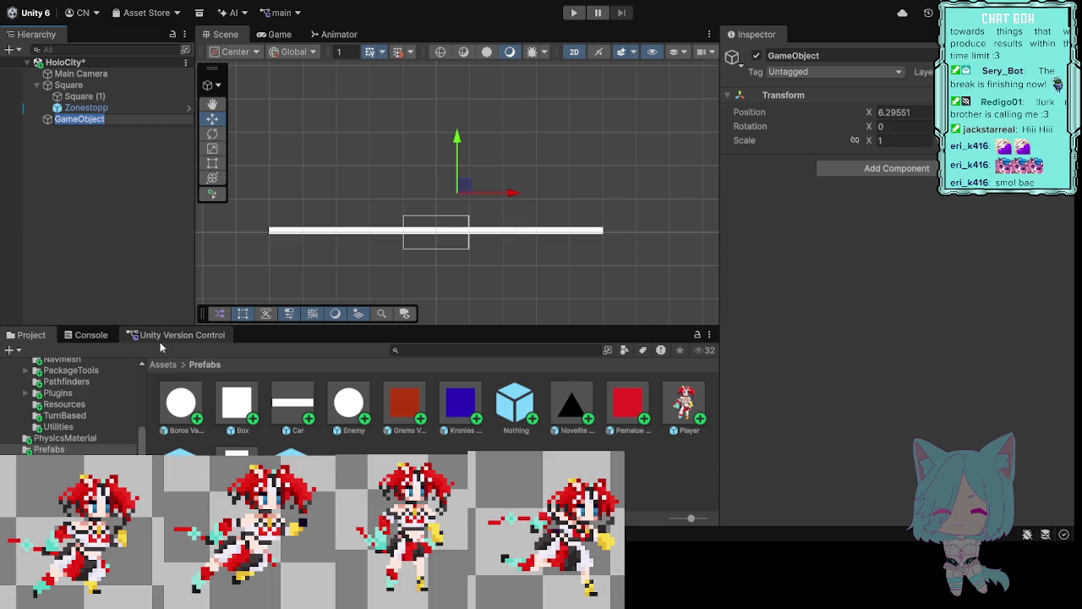
Step: Name the new empty object EnemyRoom and move Zonestopp inside it
text(Ene)
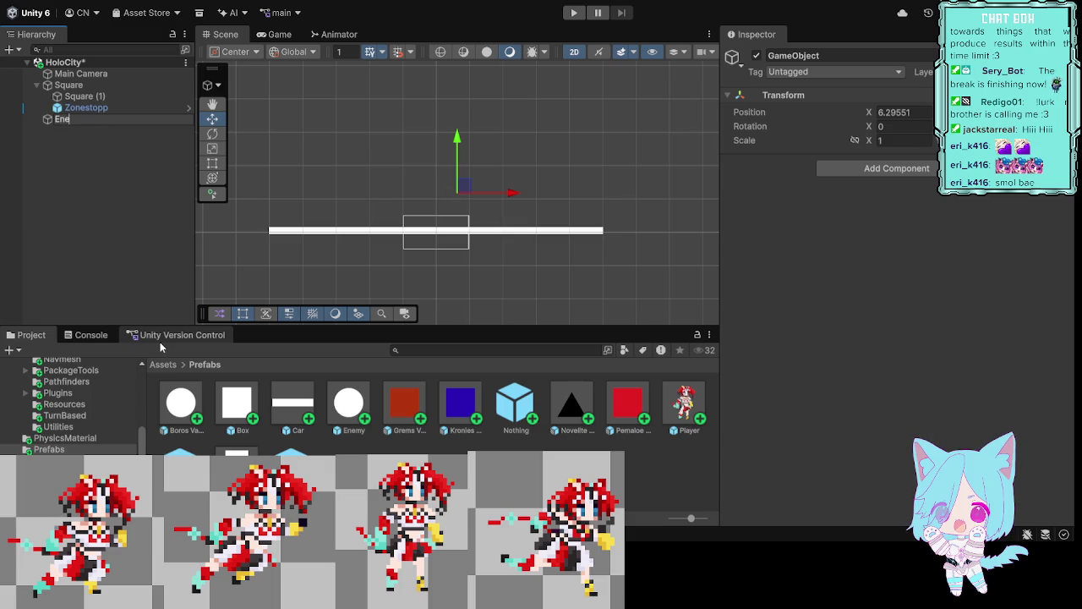
text(my)
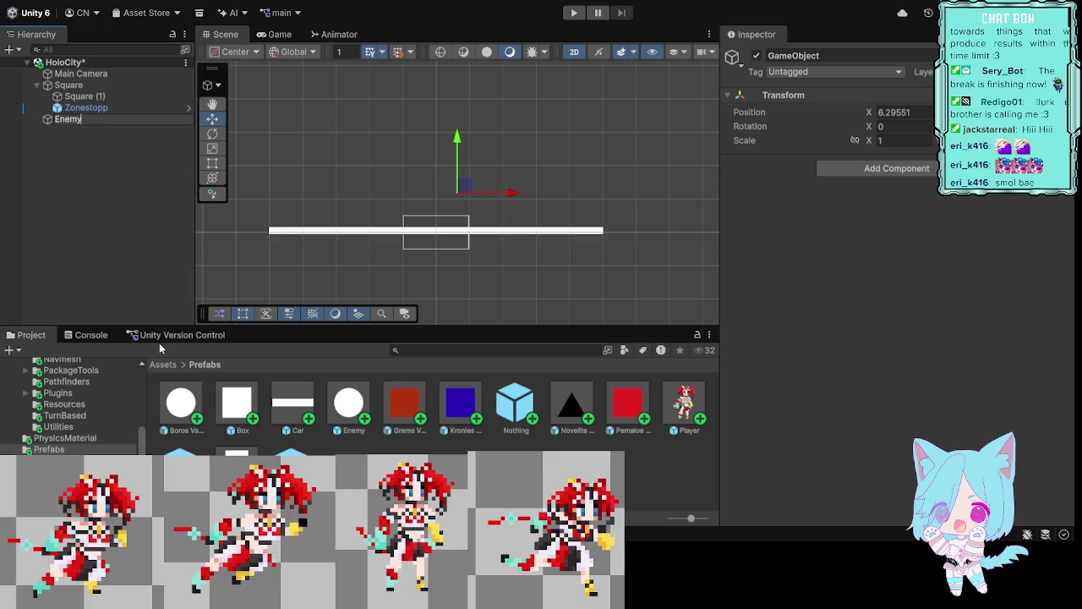
text(R)
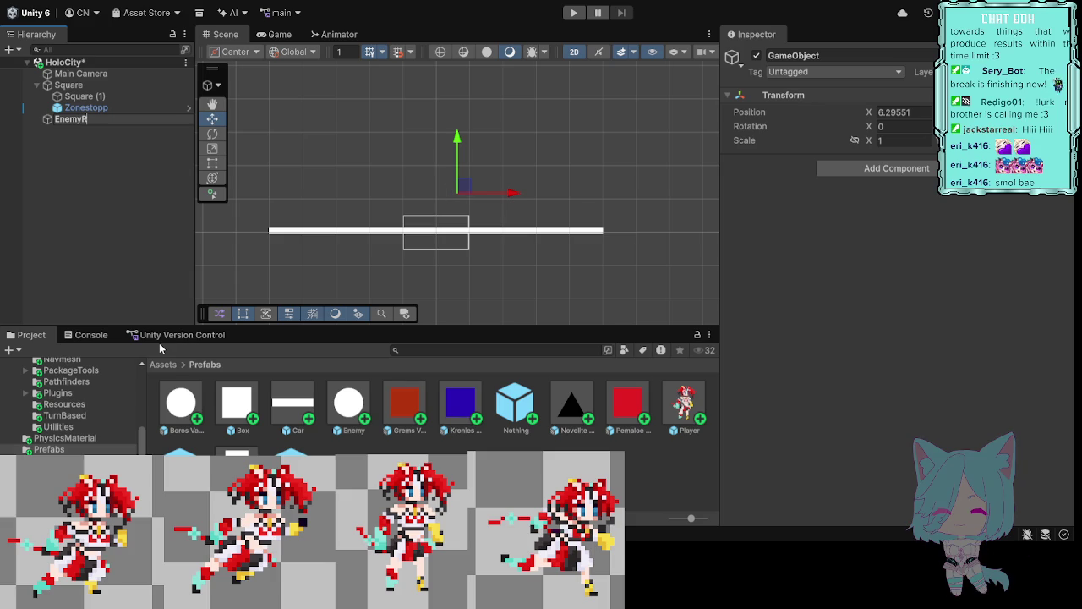
text(oom)
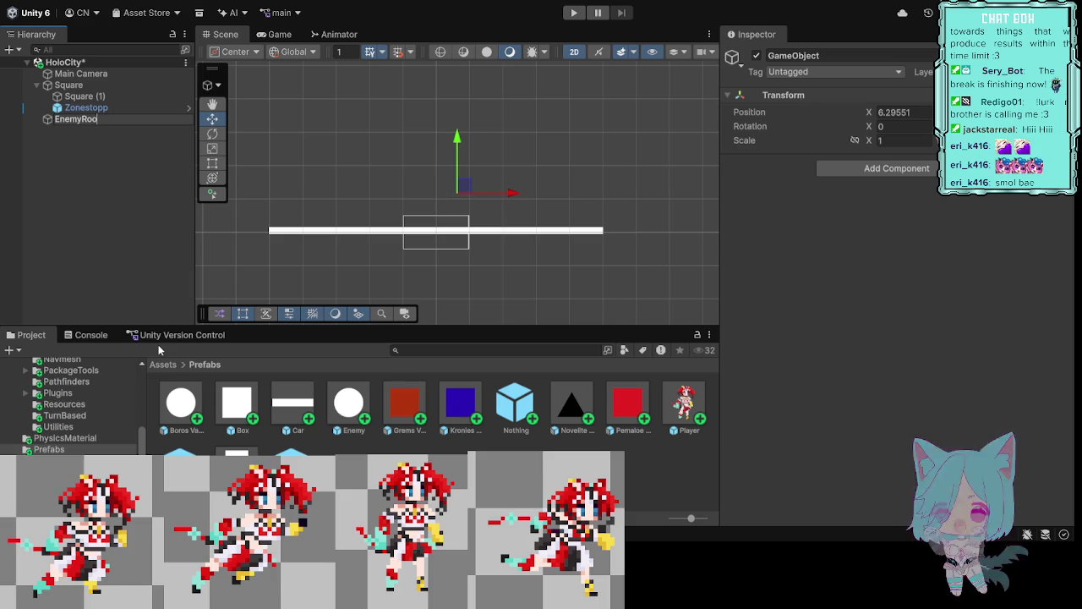
key(Return)
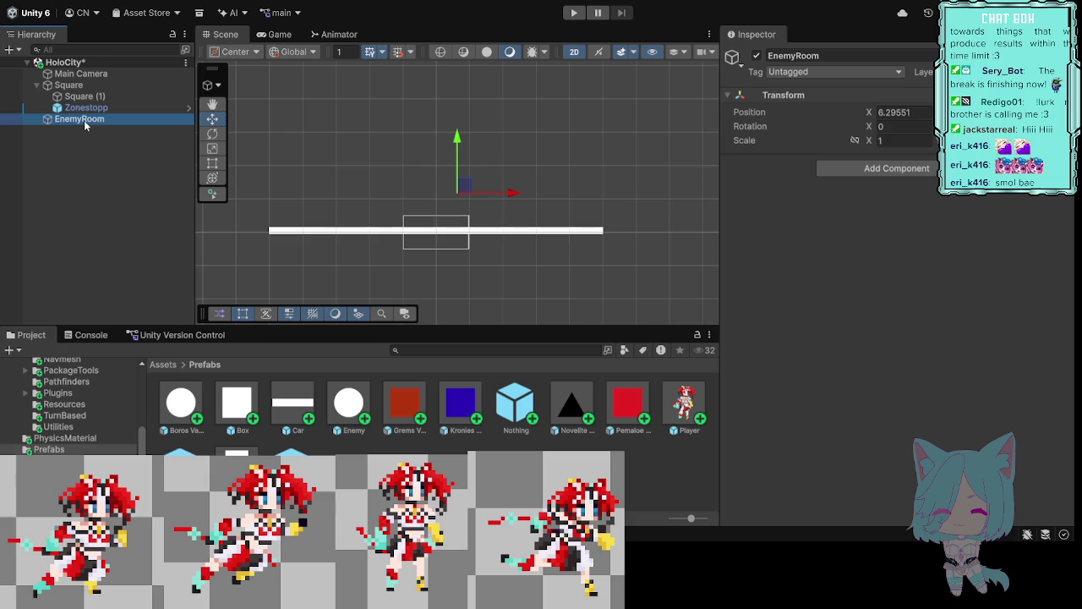
click(84, 98)
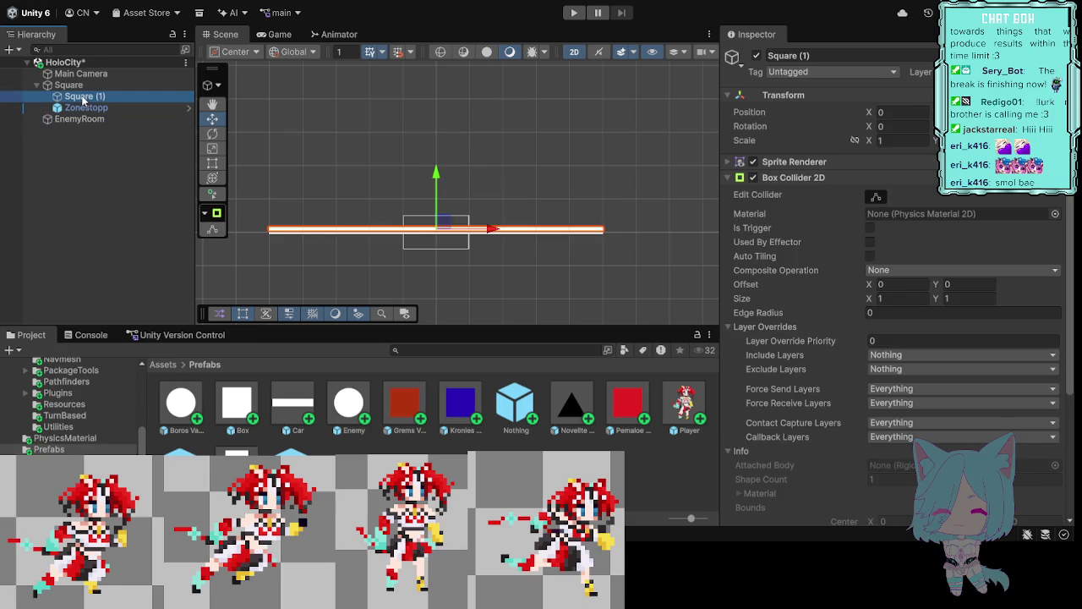
drag(83, 108, 82, 124)
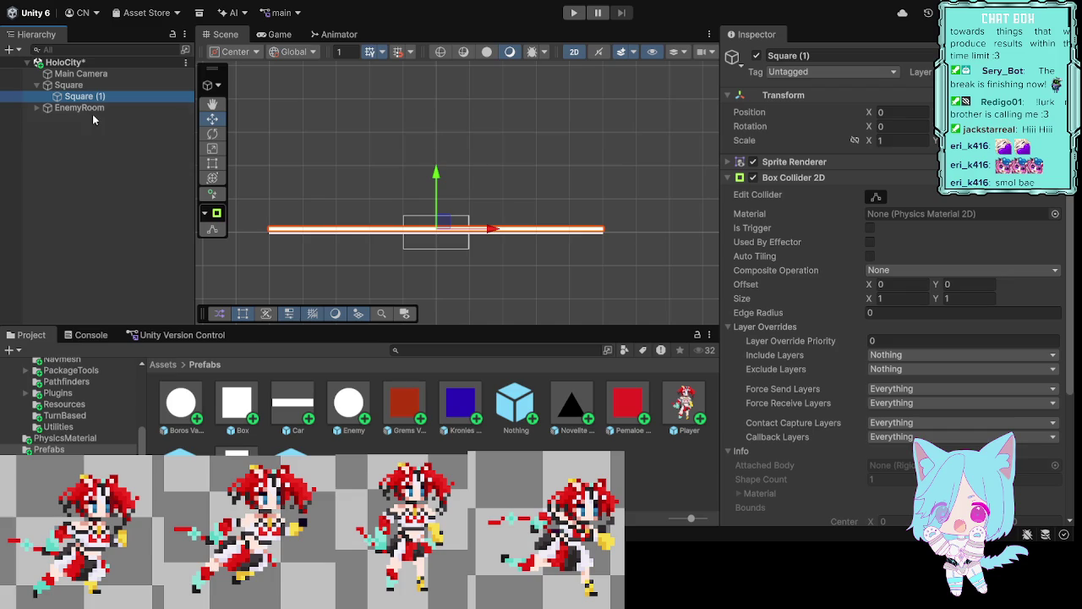
click(36, 108)
Step: Start renaming Square (1) to Ground
click(82, 98)
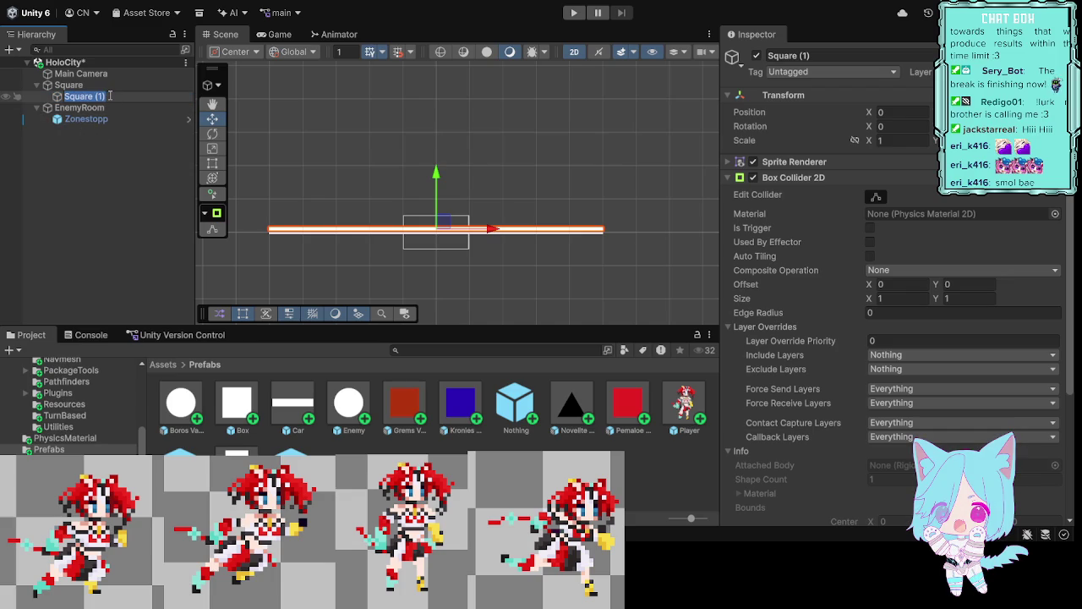
key(BackSpace)
text(Groun)
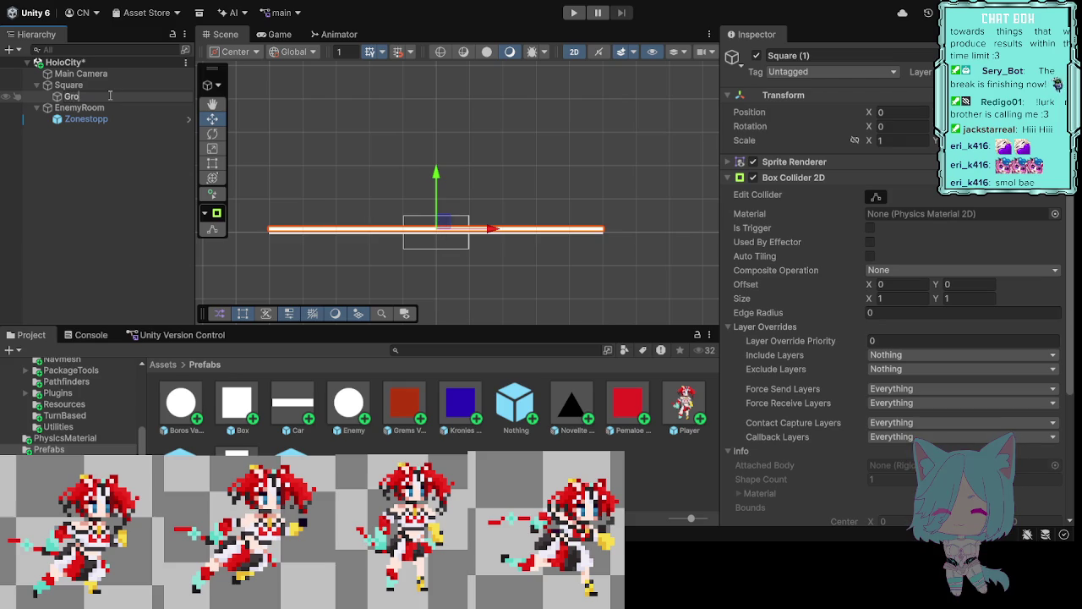
text(d)
Step: Confirm the name Ground and move it into EnemyRoom after Zonestopp
click(98, 183)
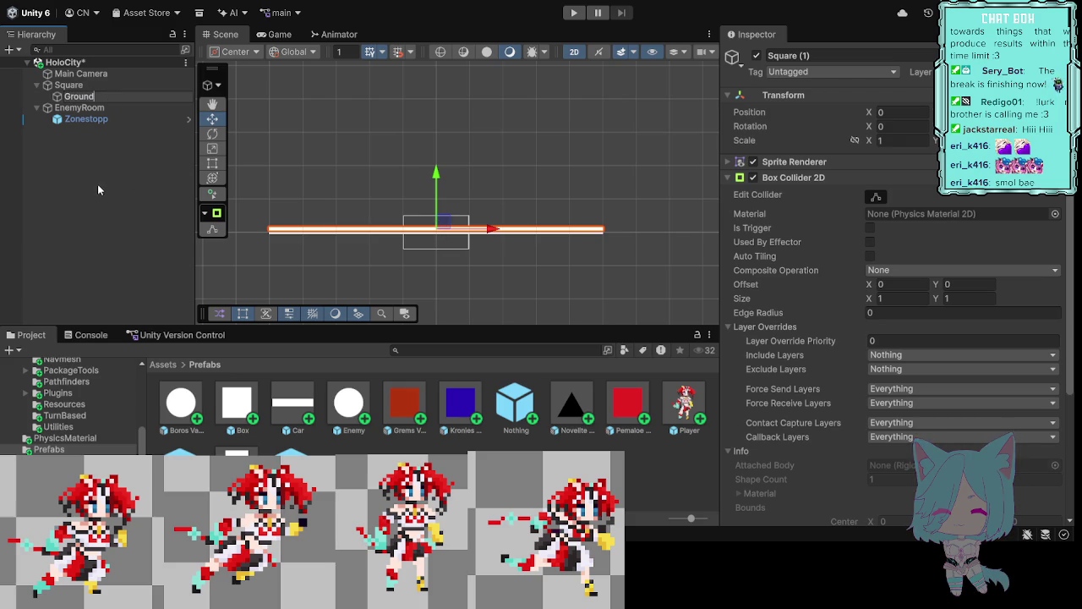
click(86, 98)
drag(87, 98, 84, 108)
click(109, 135)
Step: Rename Square to ObstacleLayer, move it into EnemyRoom, and duplicate Zonestopp
click(78, 87)
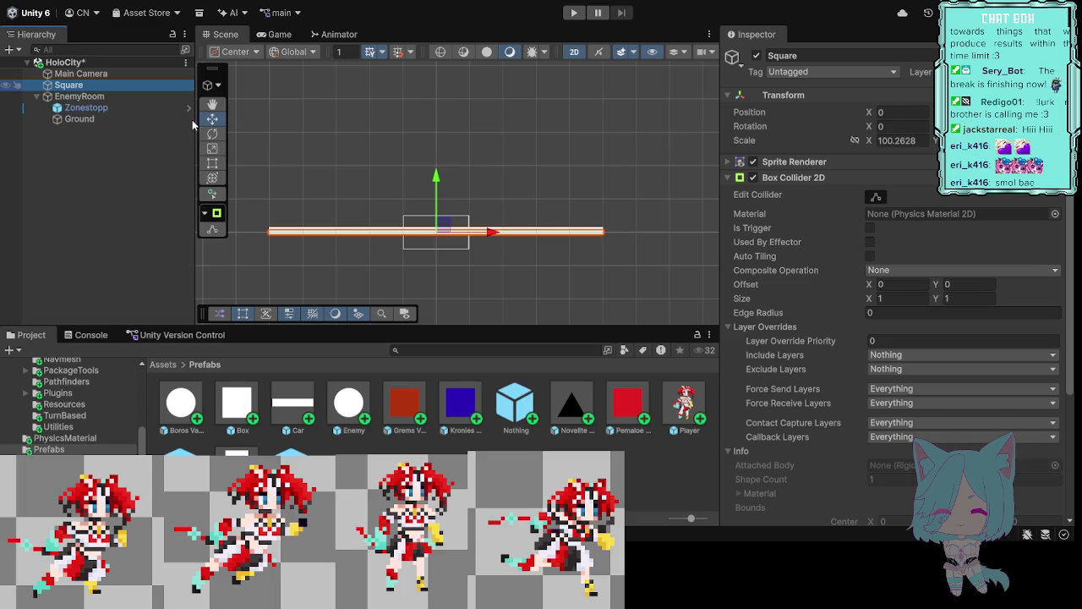
key(F2)
key(BackSpace)
text(Obsta)
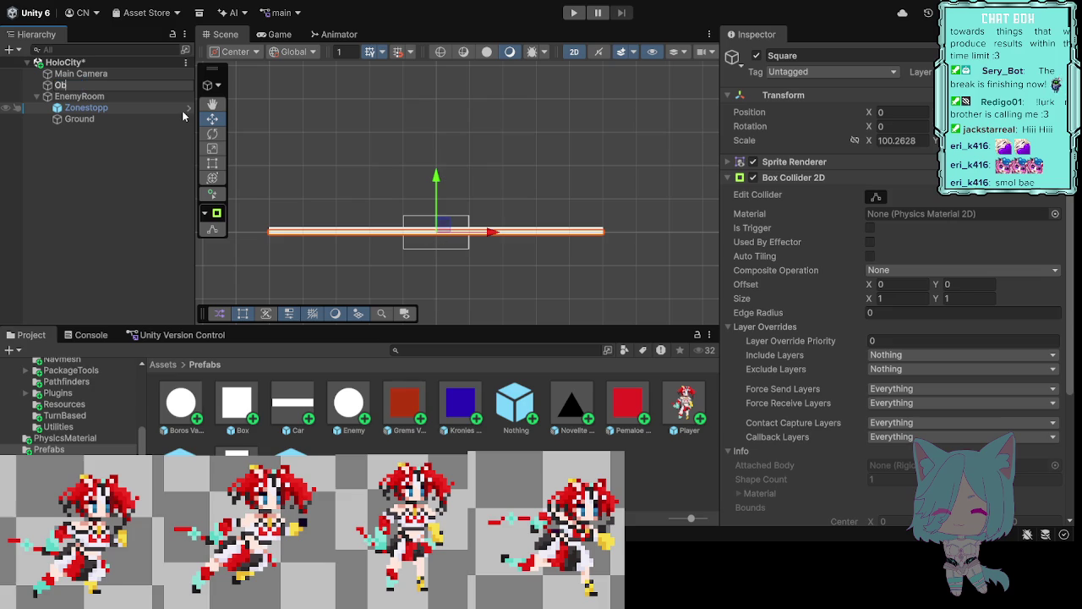
text(c)
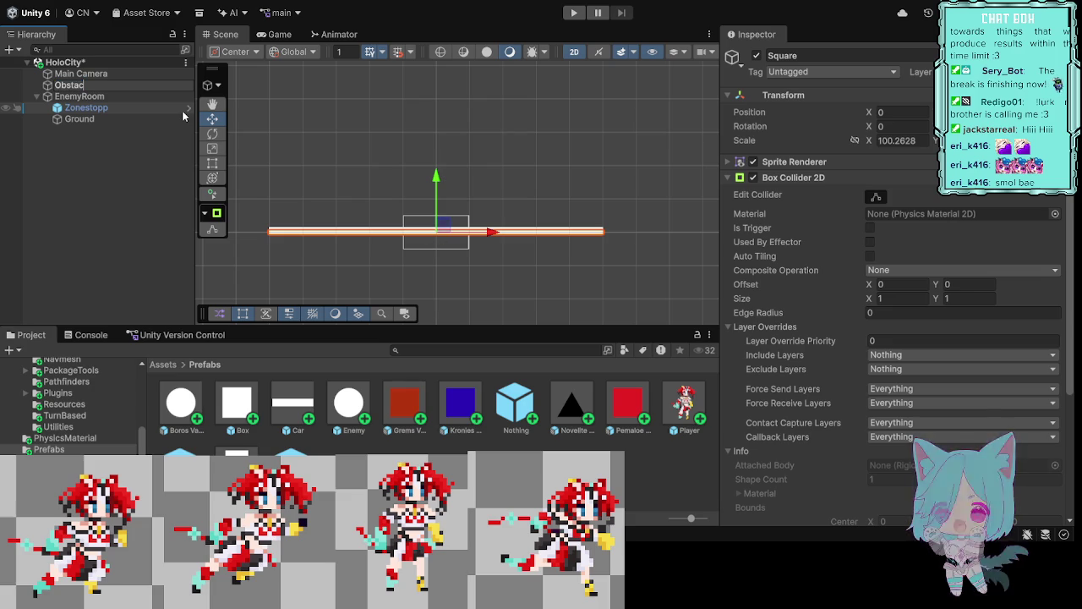
text(leL)
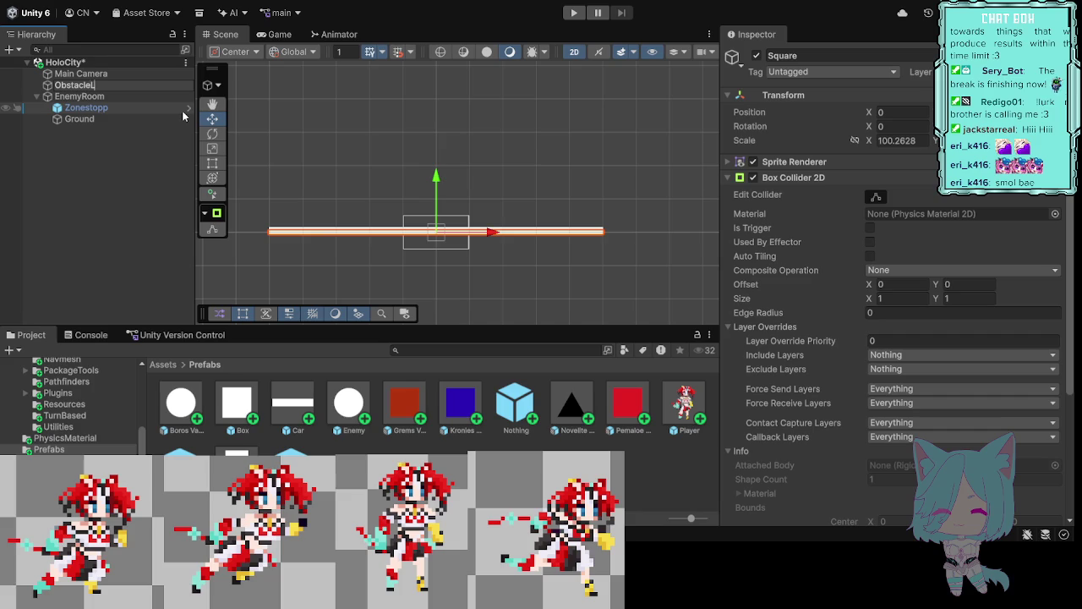
text(ayer)
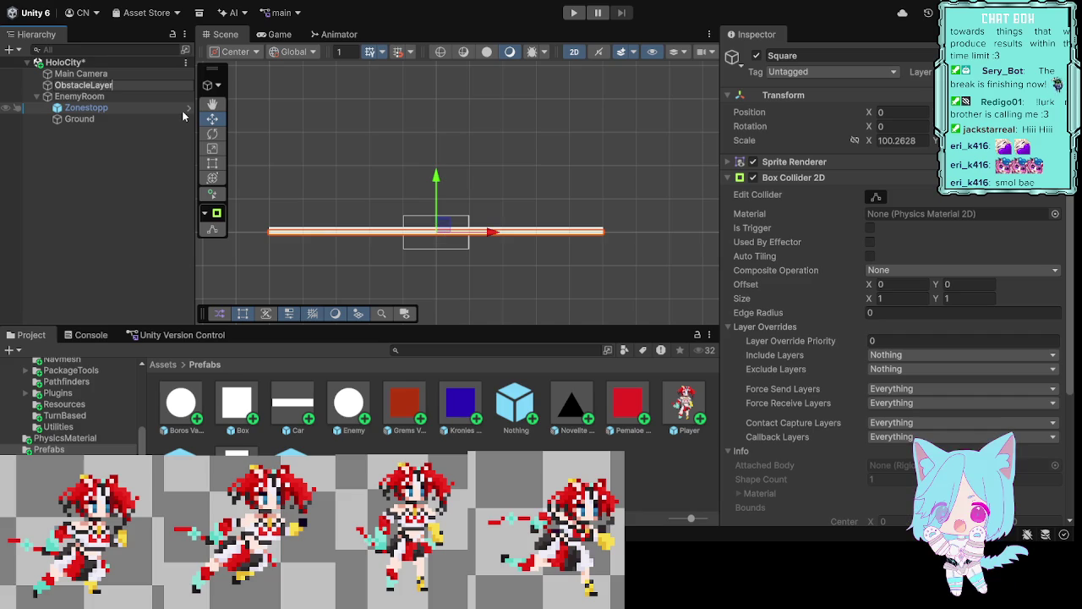
key(Return)
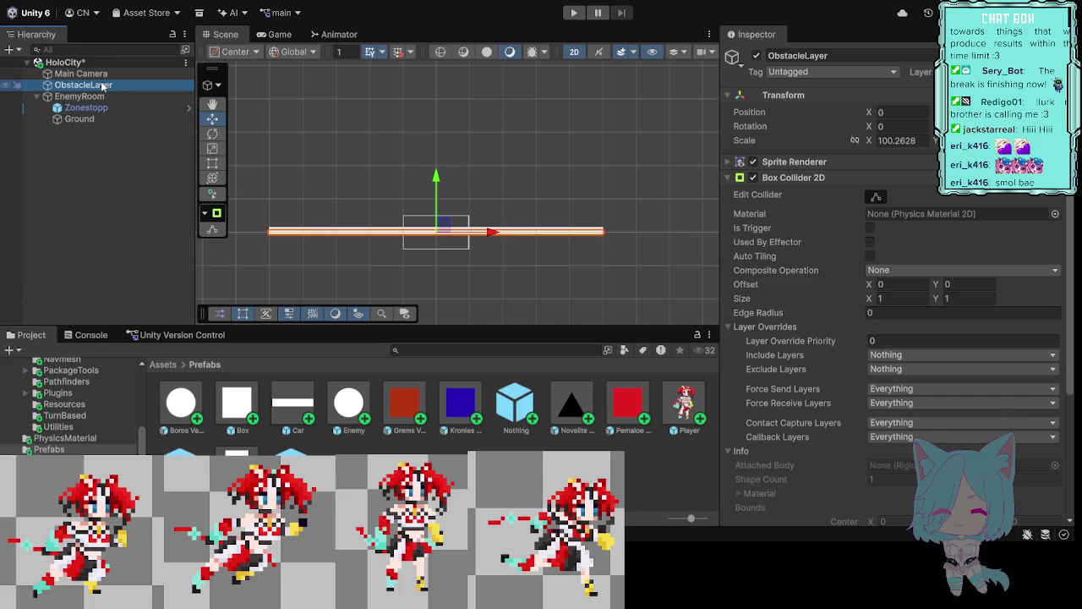
drag(102, 86, 116, 107)
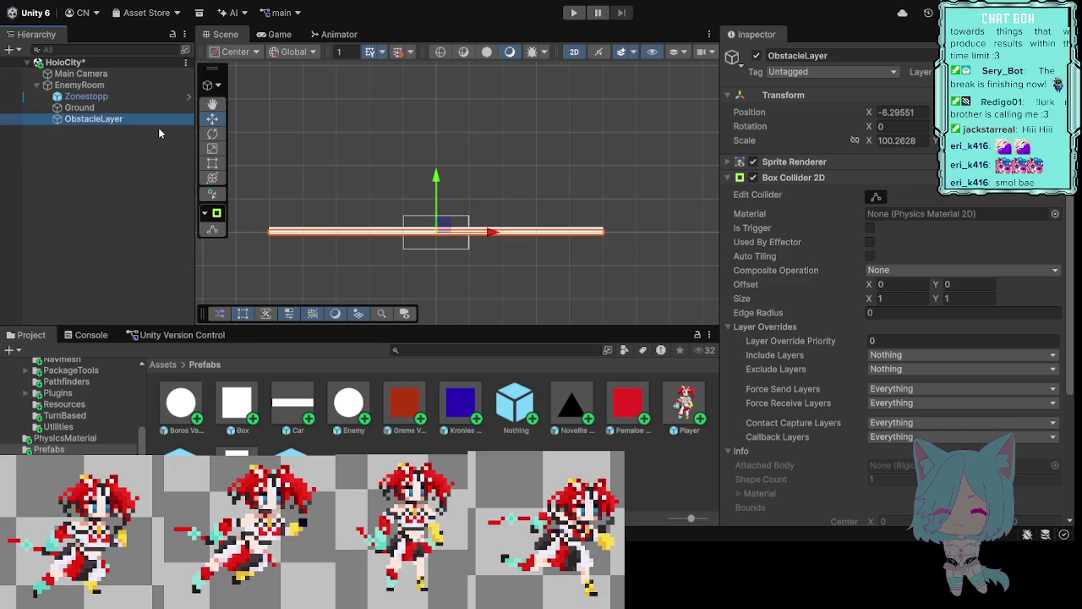
click(94, 100)
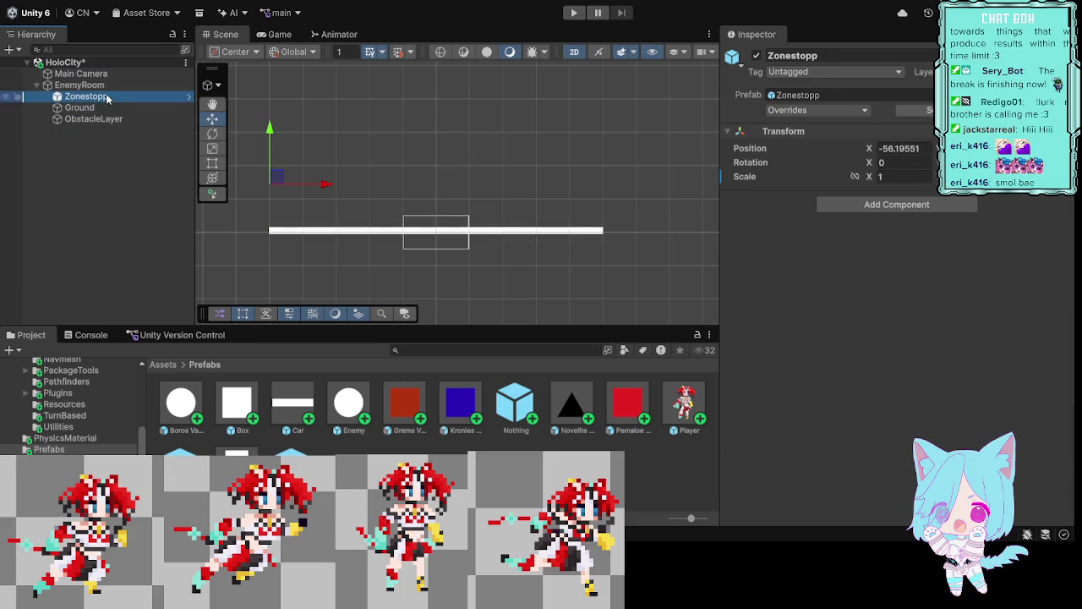
key(ctrl+d)
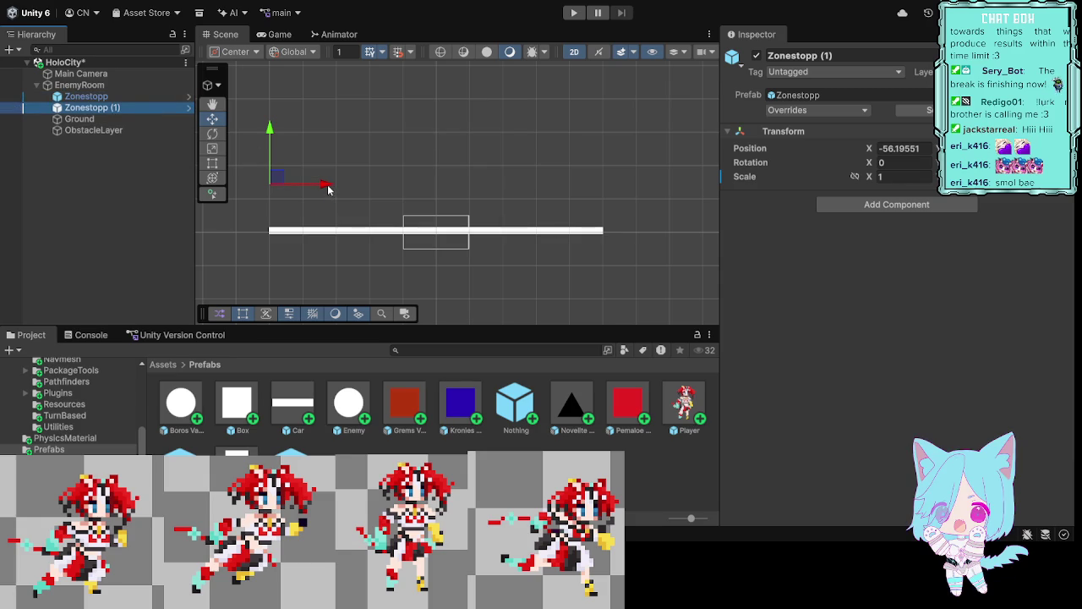
Step: Slide Zonestopp (1) right to X 44.1 and place it beside Zonestopp in EnemyRoom
mouse_move(328, 187)
mouse_down()
mouse_move(401, 186)
mouse_move(524, 218)
mouse_move(599, 203)
mouse_move(662, 208)
mouse_up()
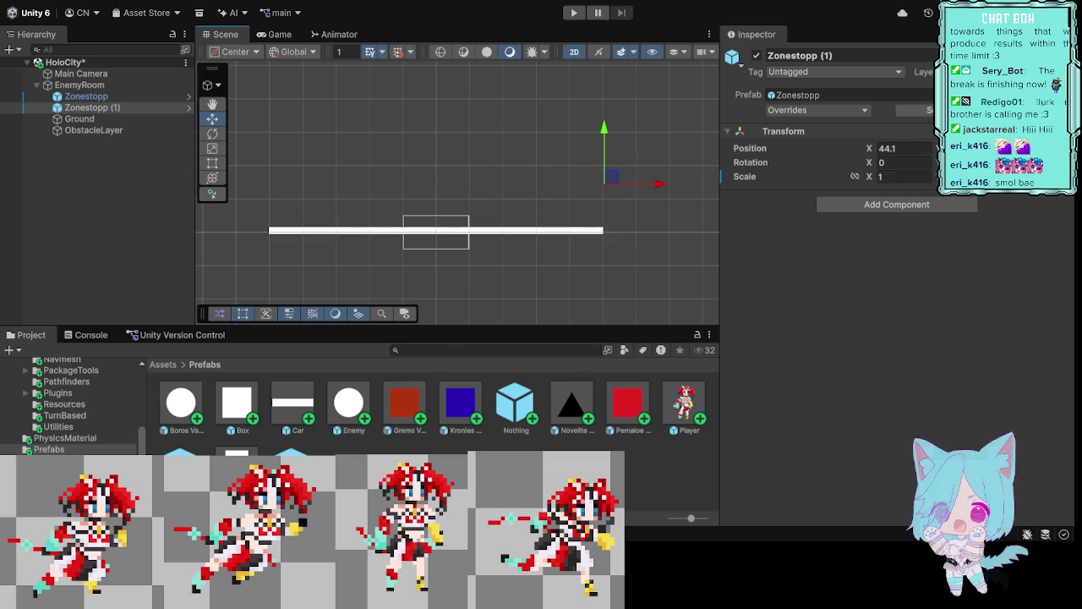
scroll(76, 397, up, 1)
click(113, 229)
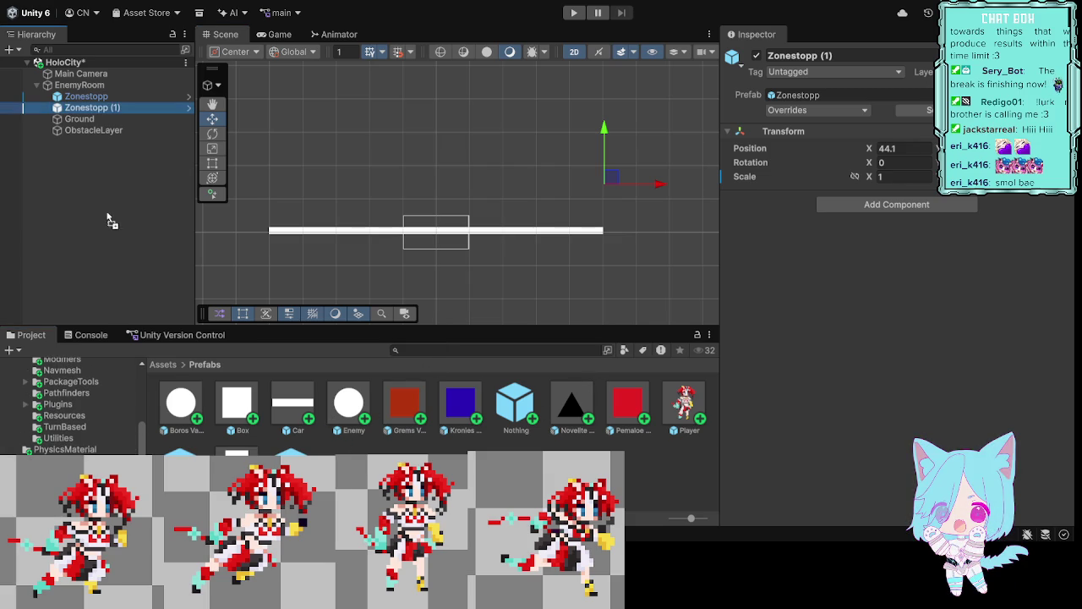
drag(125, 218, 88, 89)
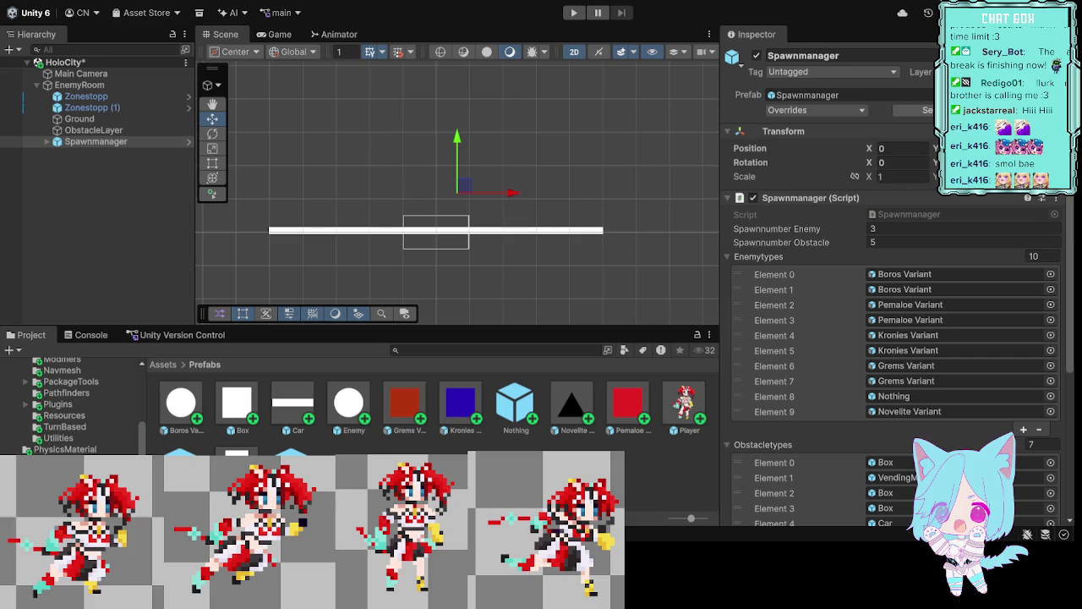
Step: Inspect the Spawnmanager prefab's settings inside EnemyRoom, leaving its name unchanged
click(96, 142)
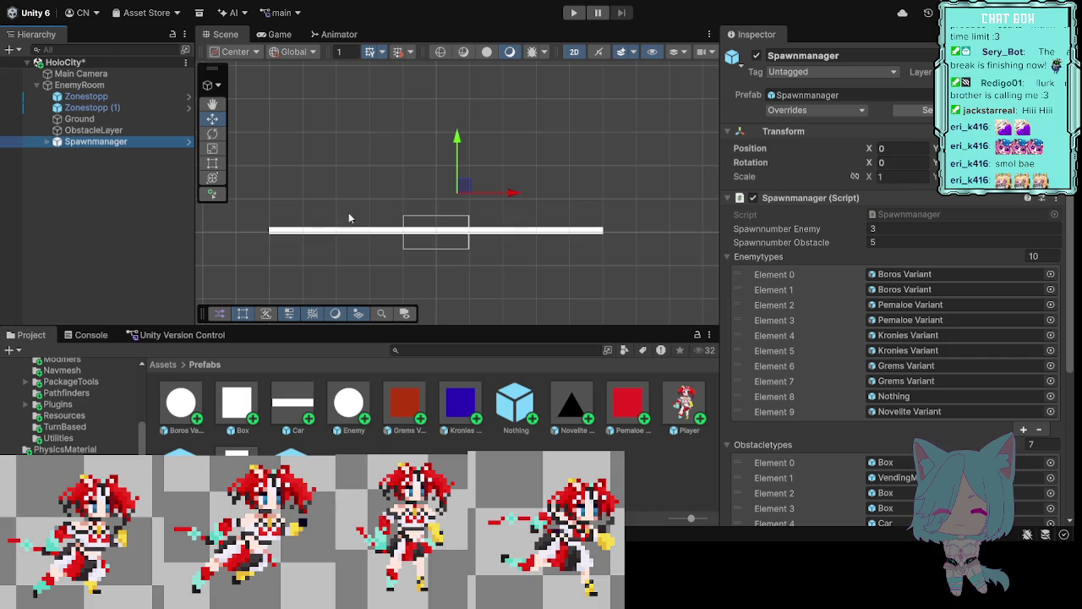
click(120, 142)
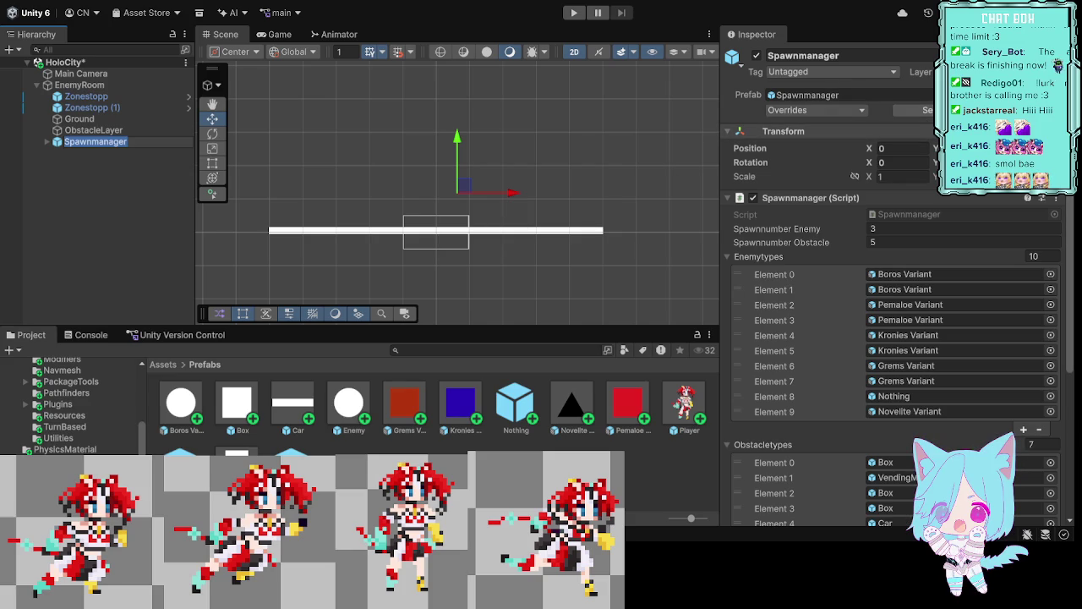
click(744, 176)
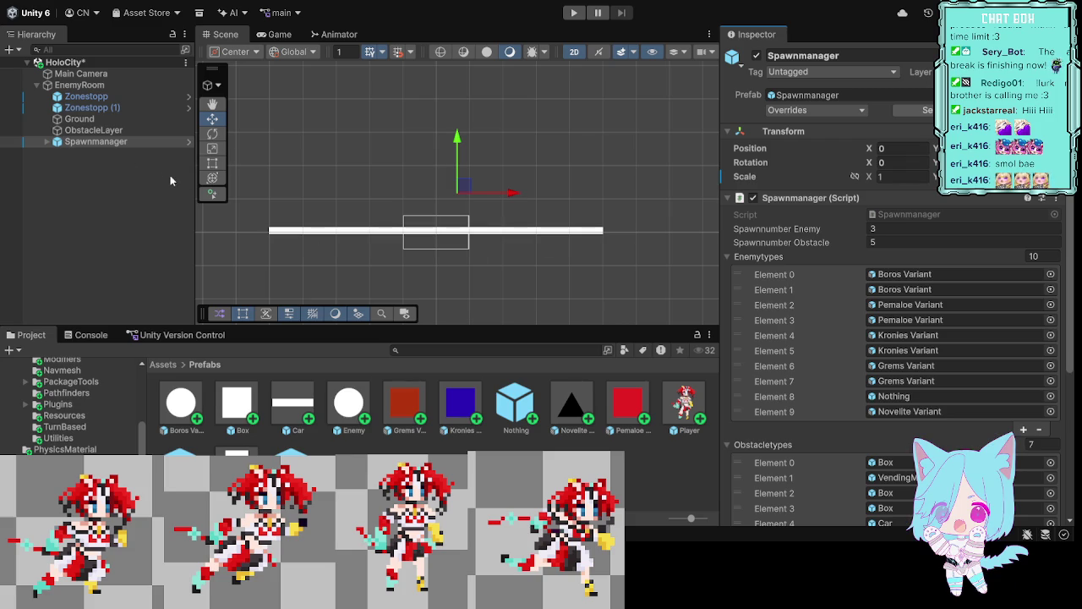
click(108, 143)
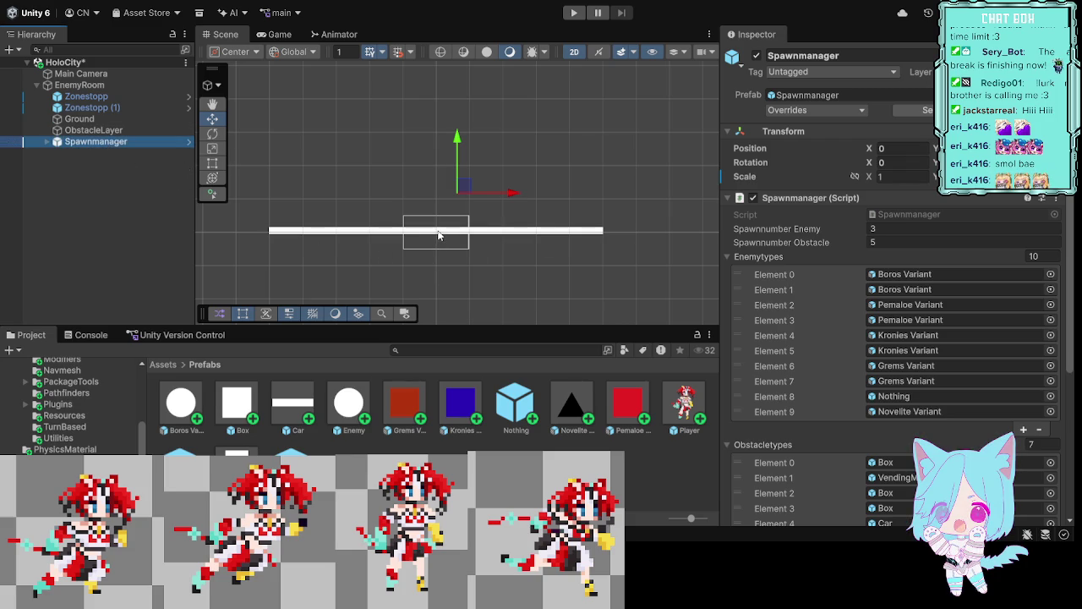
click(85, 85)
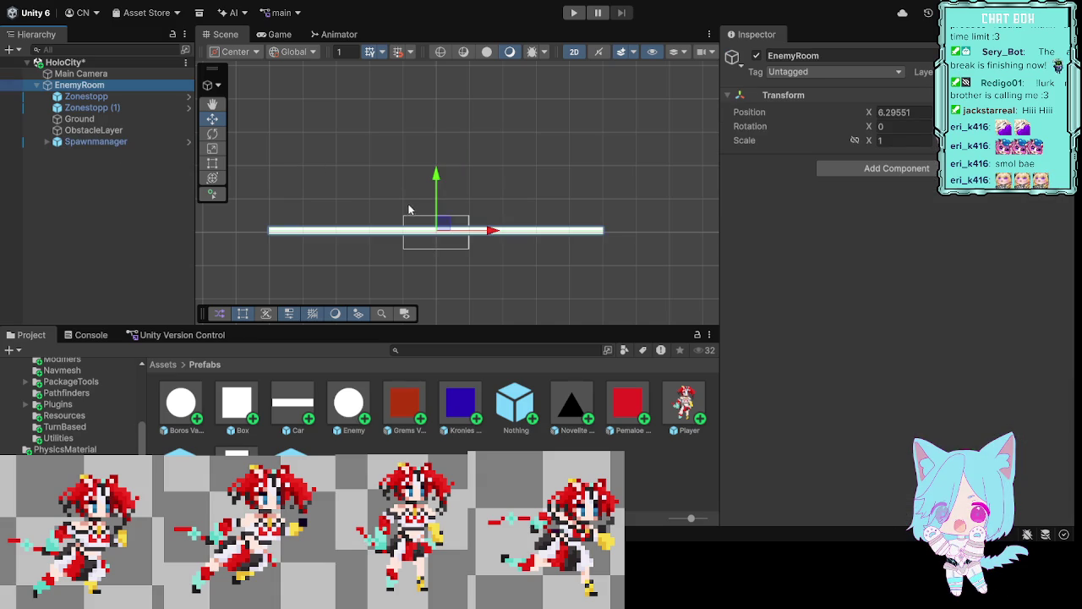
Step: Slide EnemyRoom right and back along X, checking the Spawnmanager in between
drag(489, 237, 629, 232)
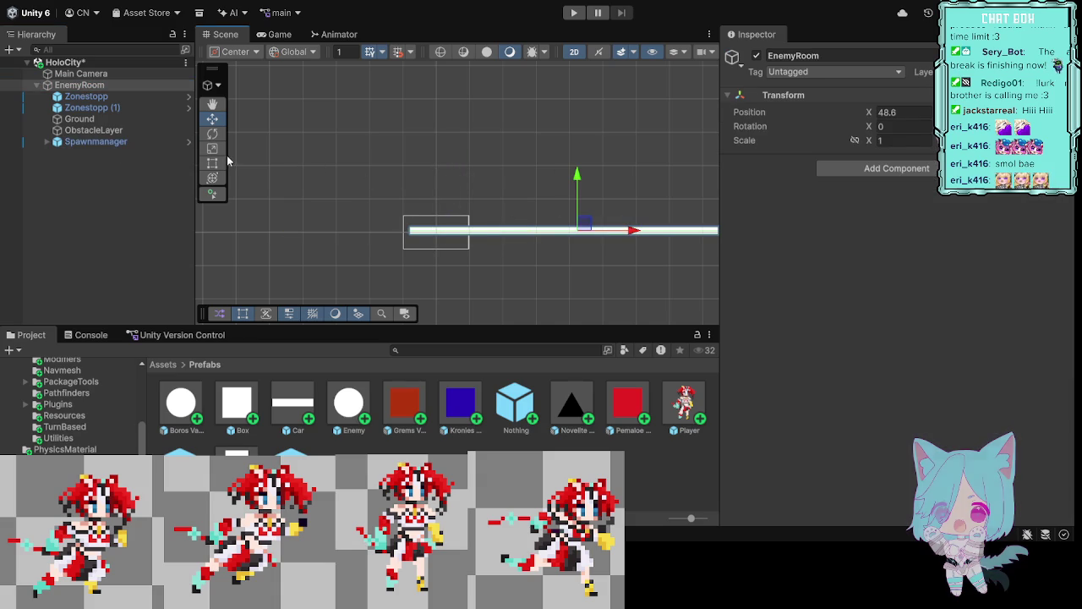
click(105, 143)
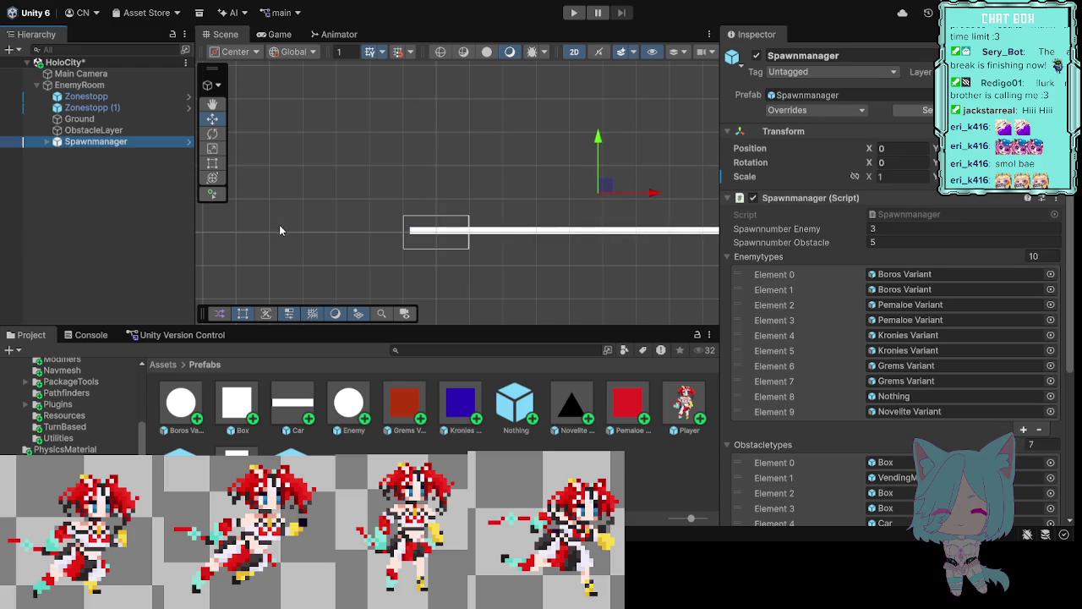
click(109, 85)
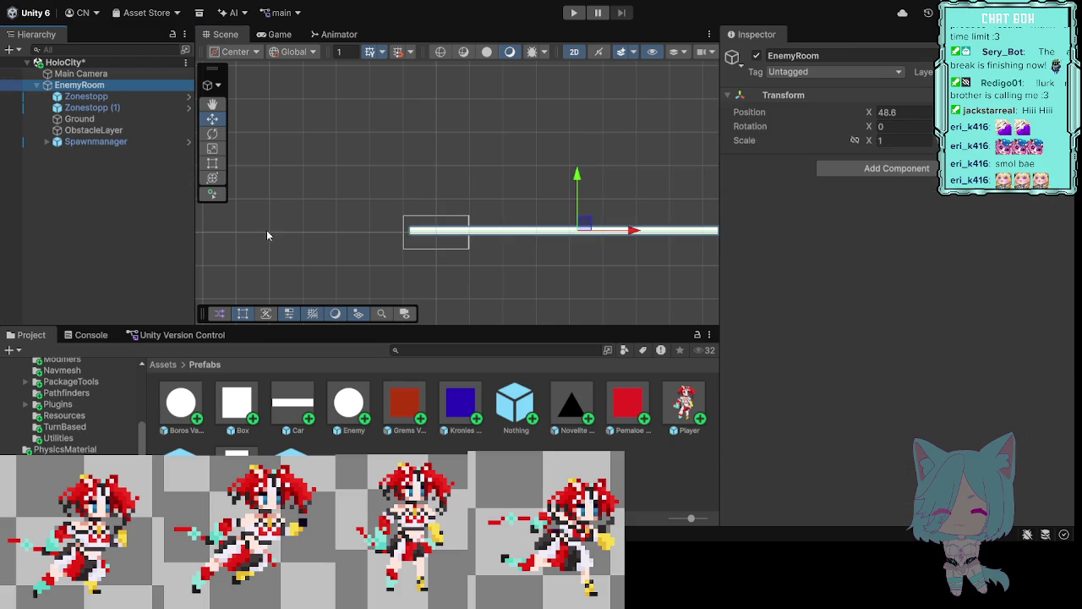
mouse_move(633, 232)
mouse_down()
mouse_move(455, 233)
mouse_move(491, 234)
mouse_up()
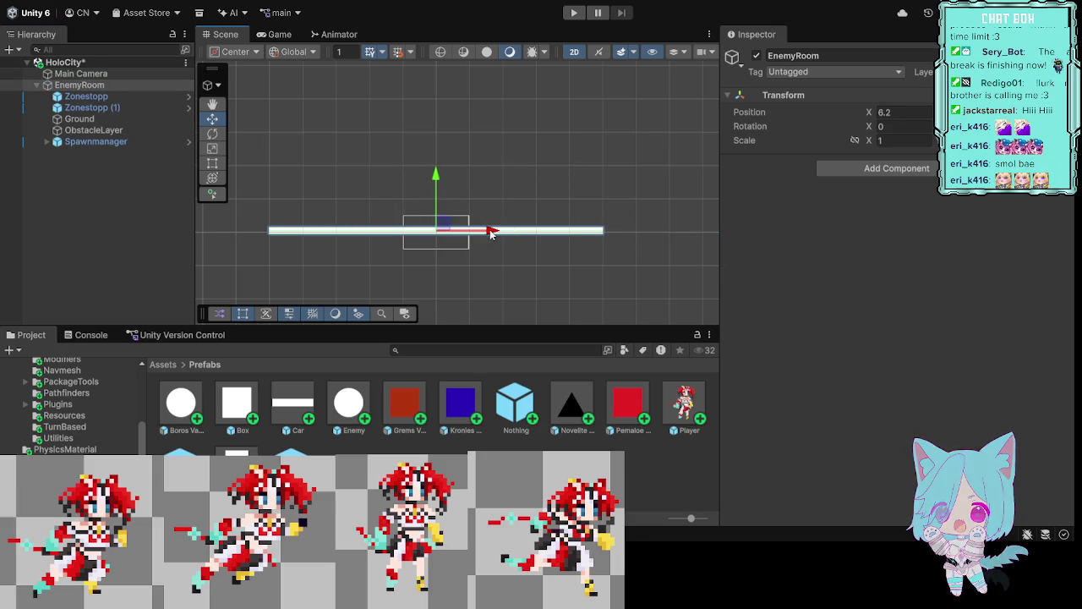
click(98, 142)
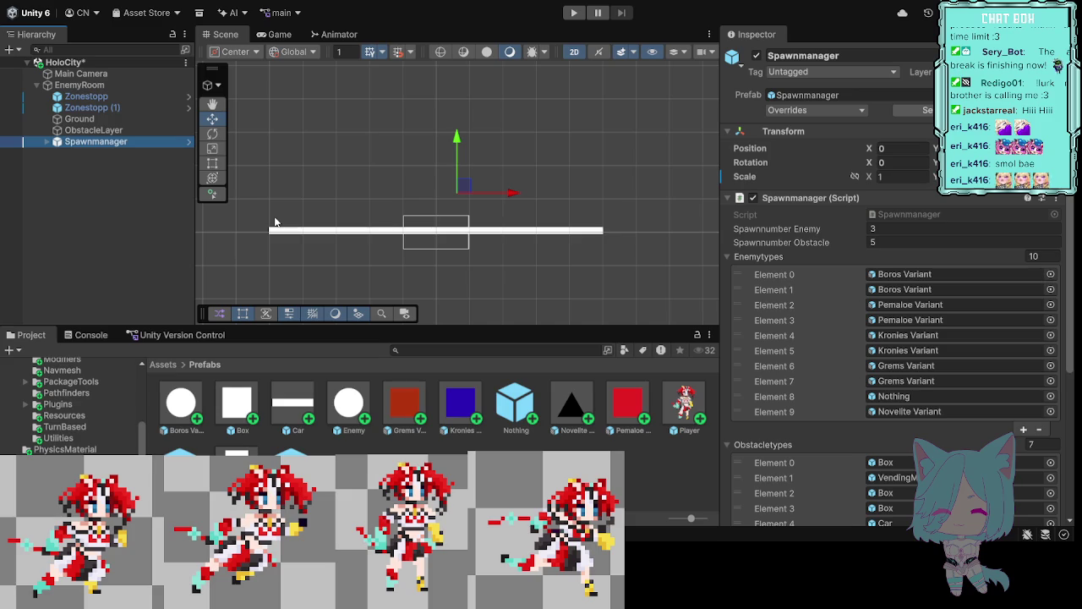
click(102, 85)
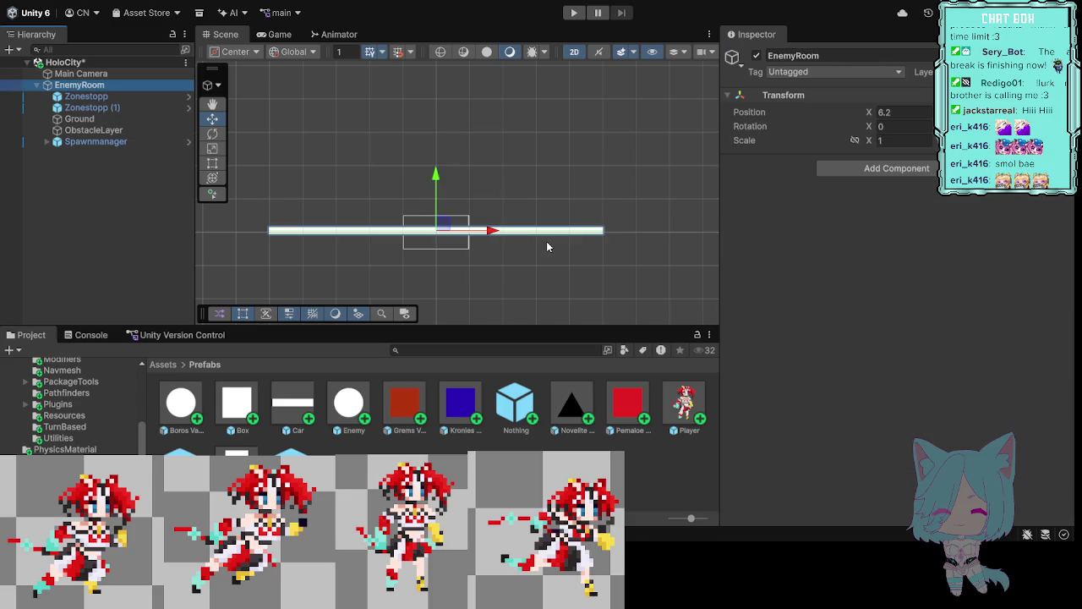
Step: Return EnemyRoom to X 0, then review Spawnmanager and the left Zonestopp's position
drag(493, 230, 609, 246)
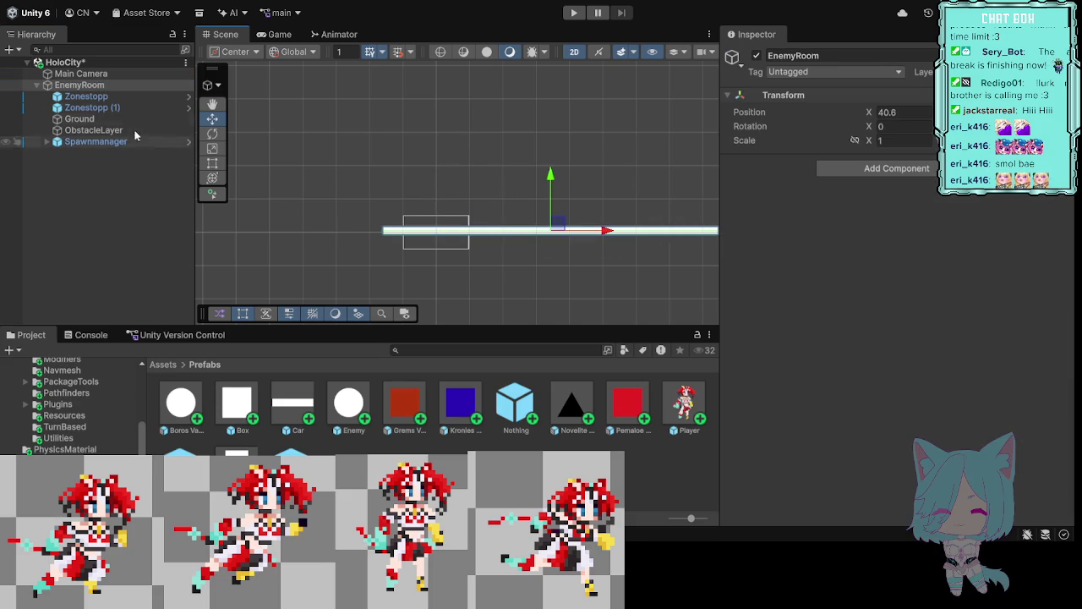
click(108, 141)
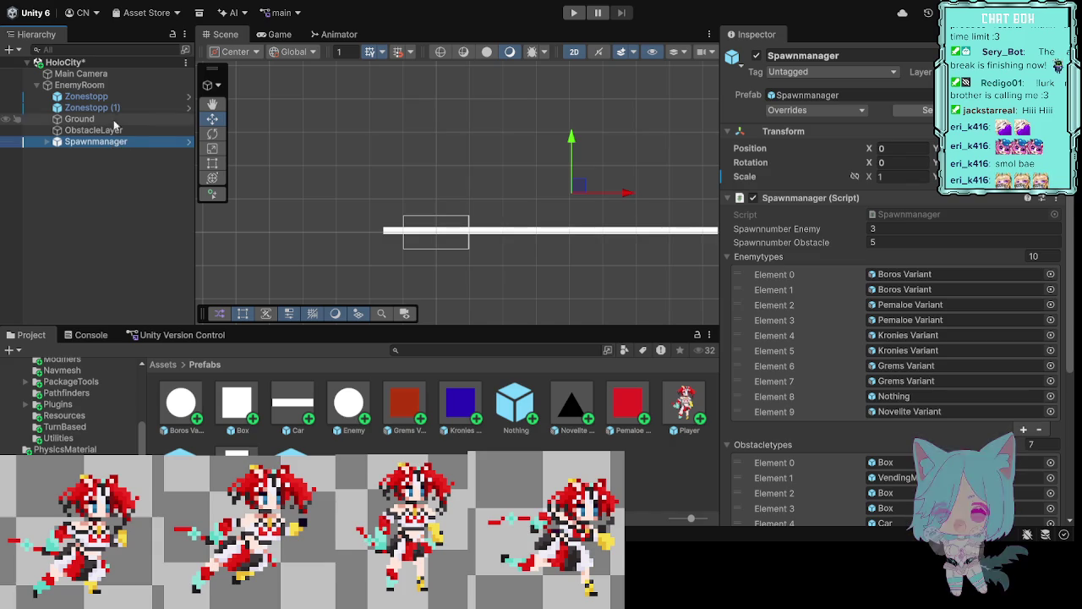
click(91, 85)
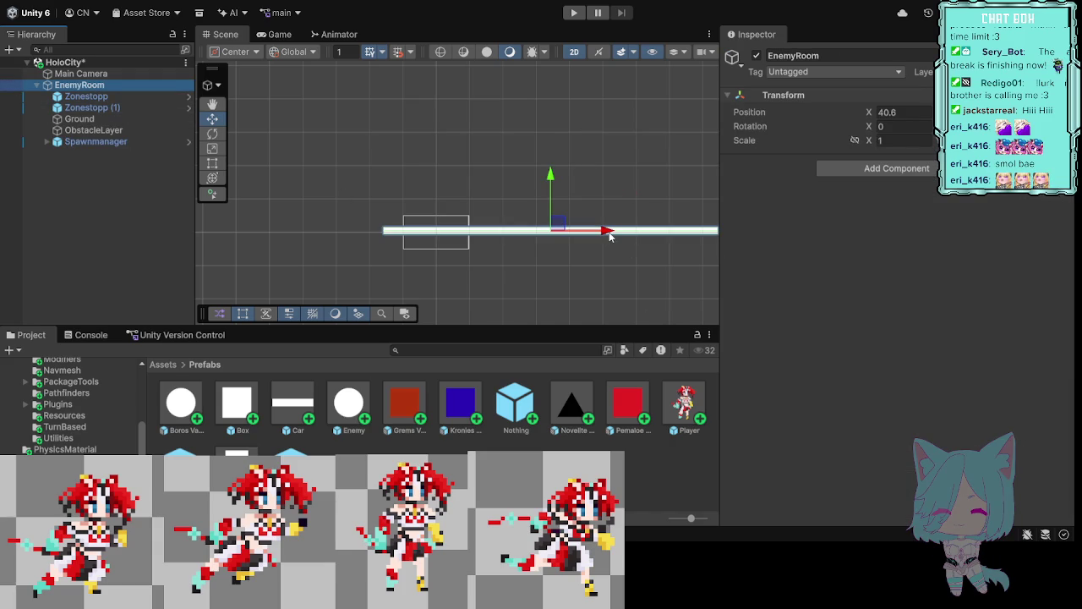
drag(608, 232, 492, 235)
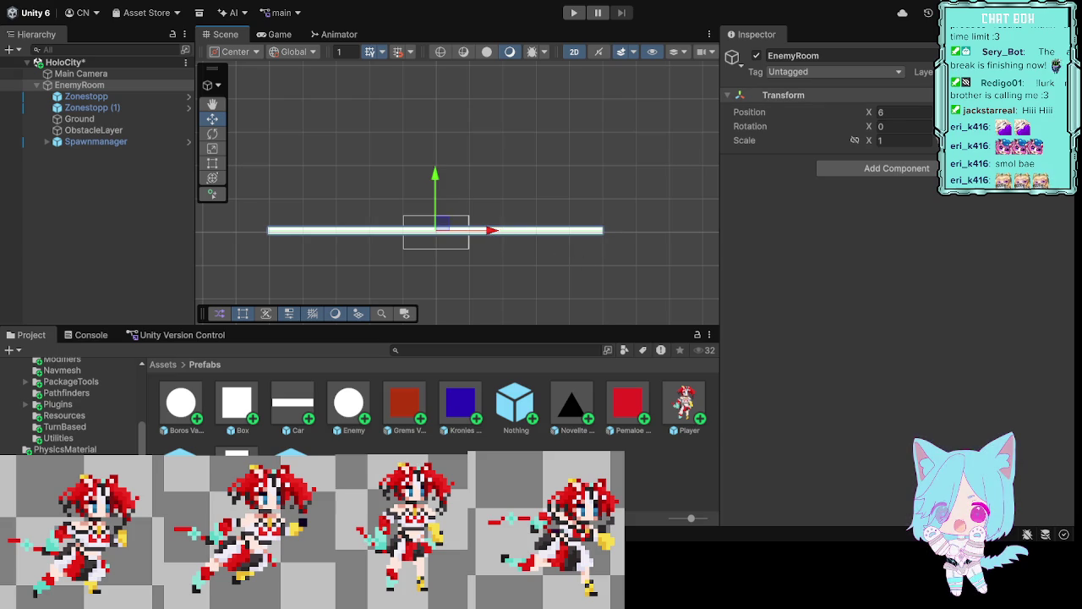
key(ctrl+z)
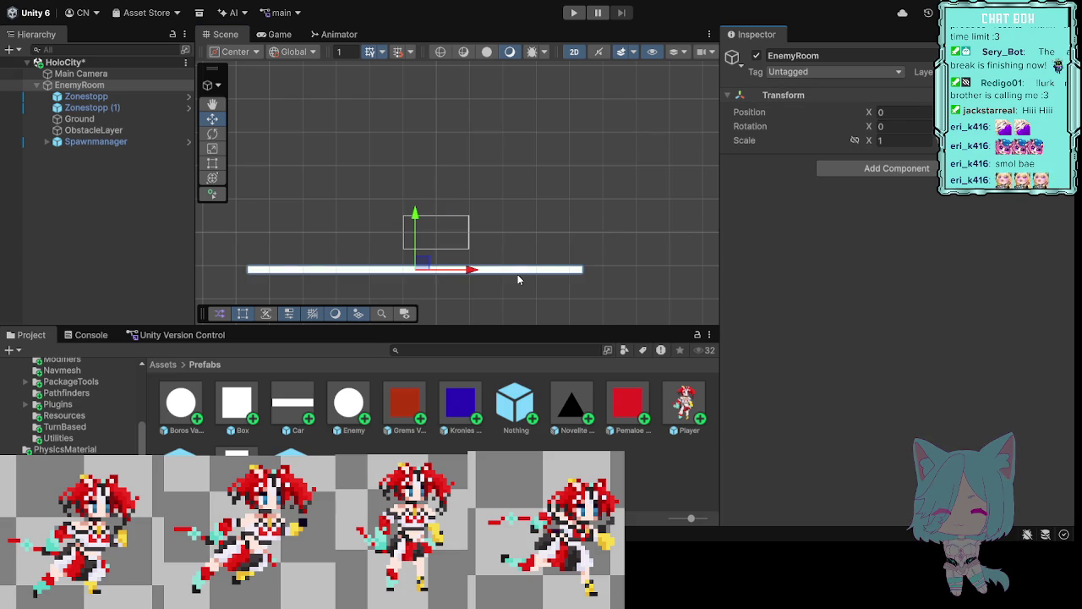
click(118, 145)
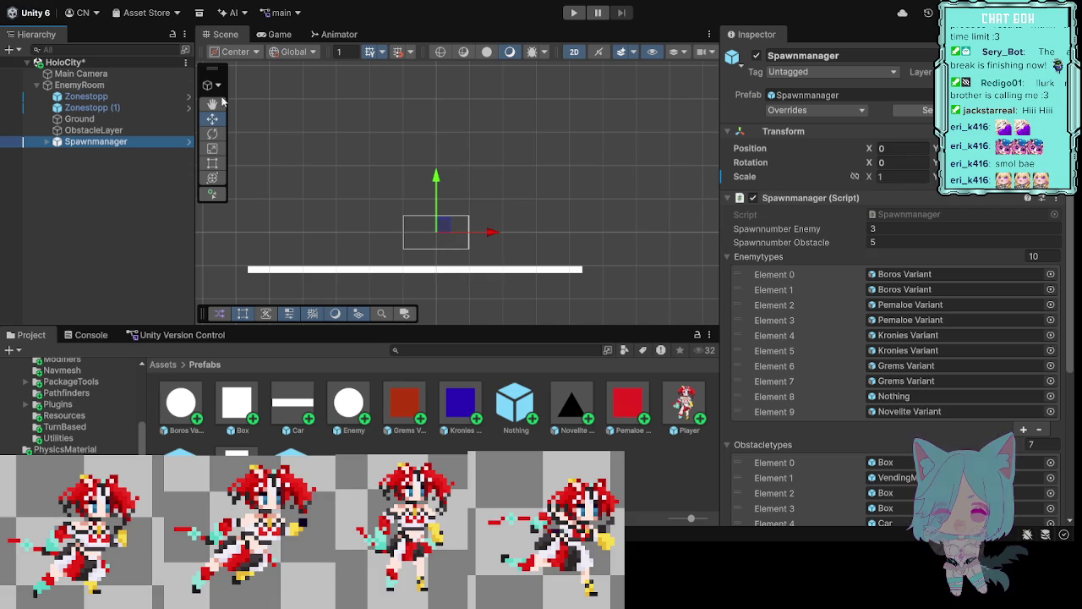
click(133, 96)
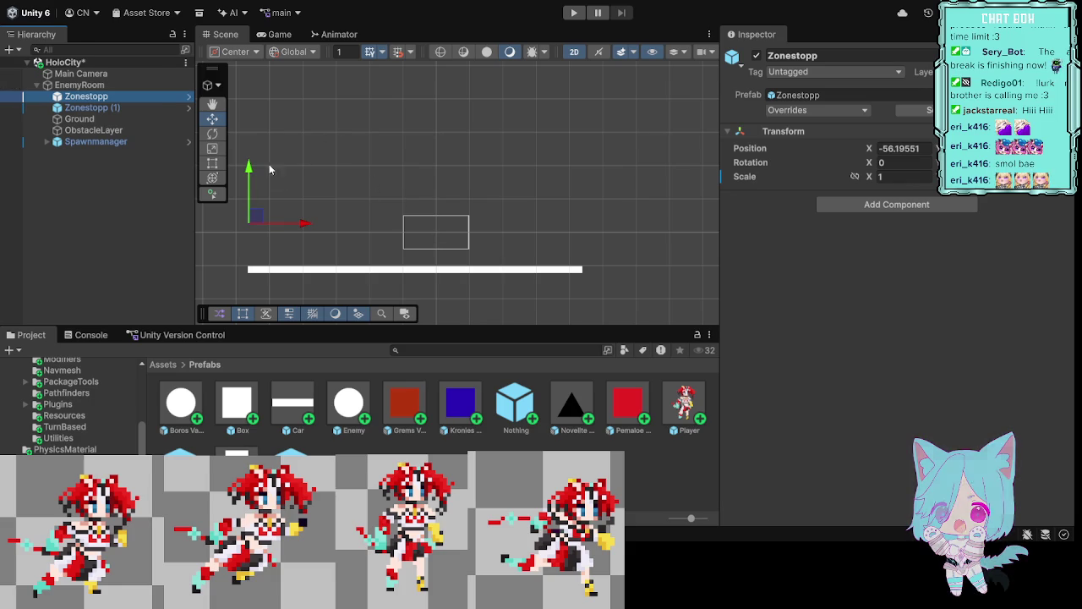
Step: Compare both Zonestopp walls' X positions against the Spawnmanager's range settings
click(119, 108)
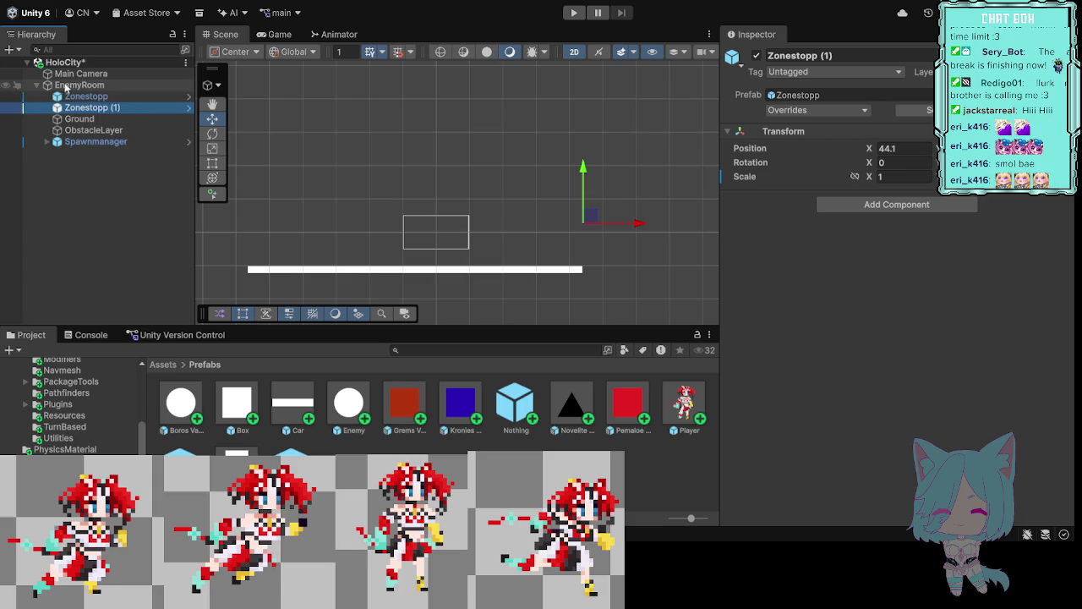
click(98, 143)
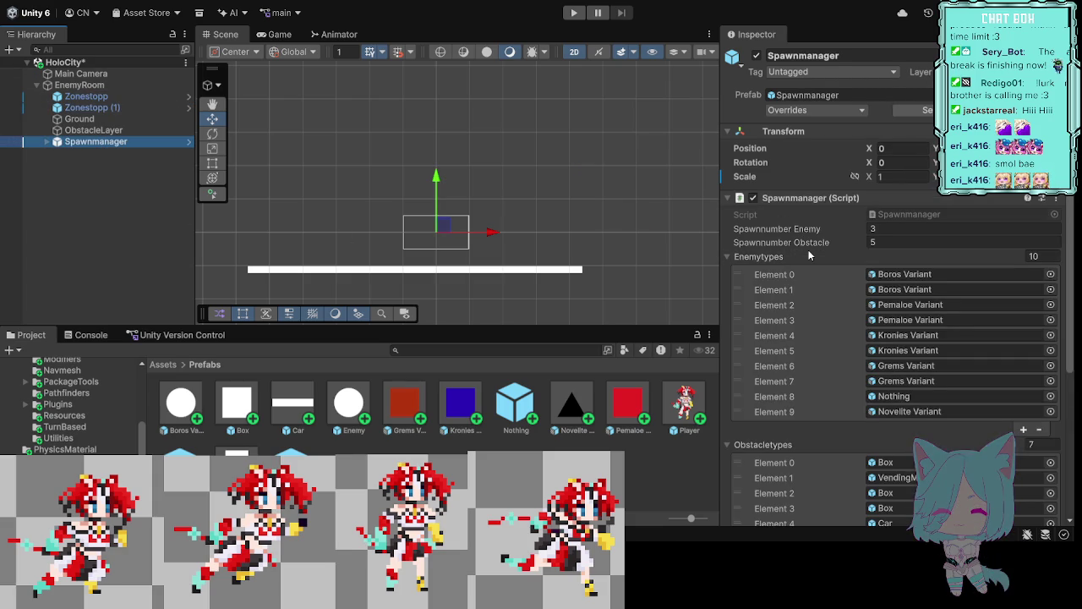
scroll(808, 253, down, 3)
scroll(818, 292, down, 3)
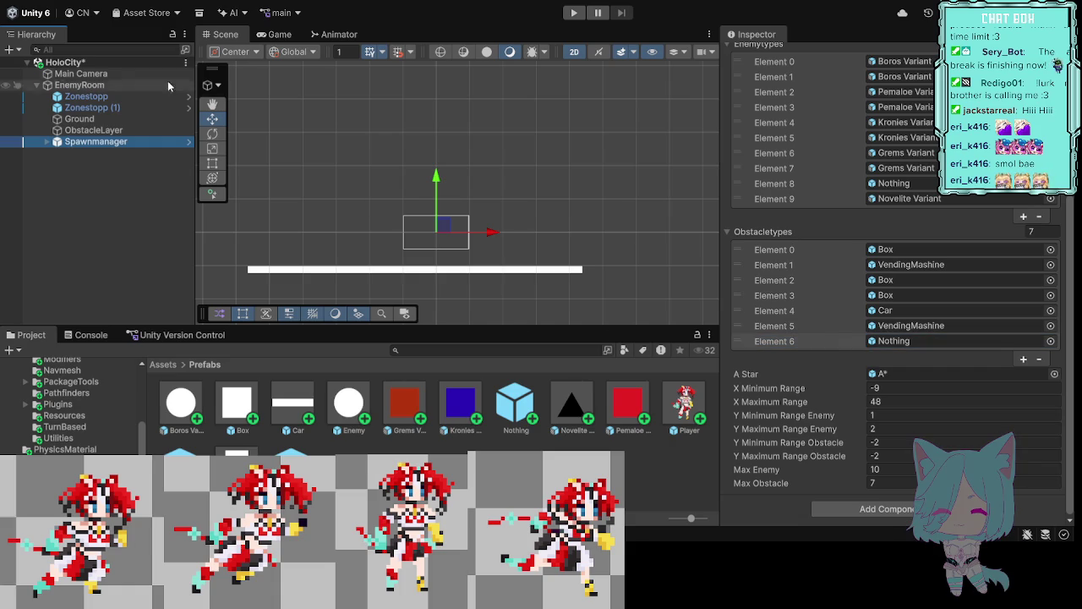
click(108, 97)
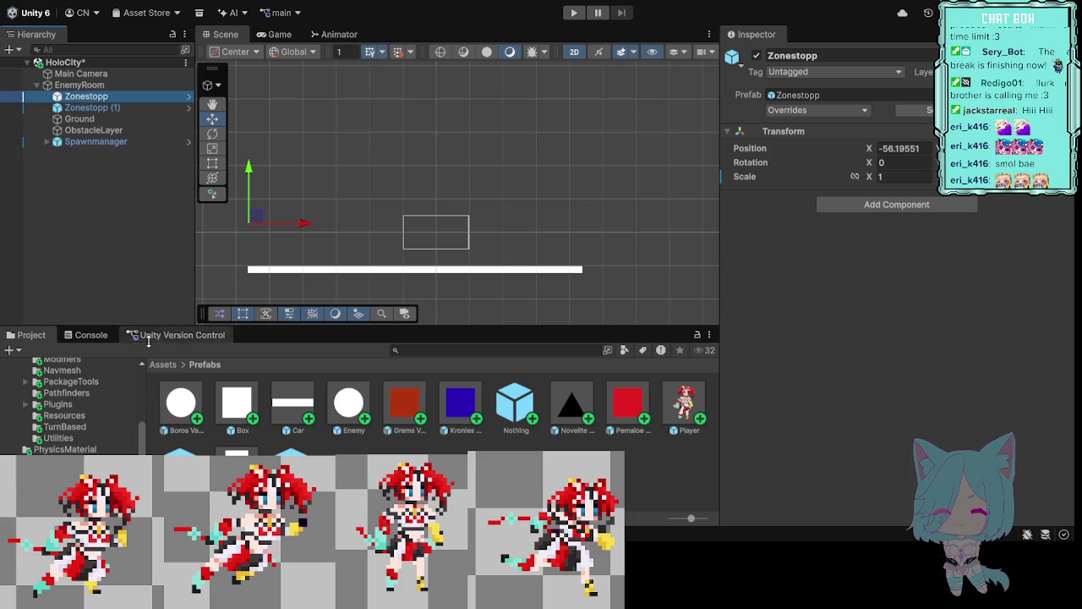
click(123, 142)
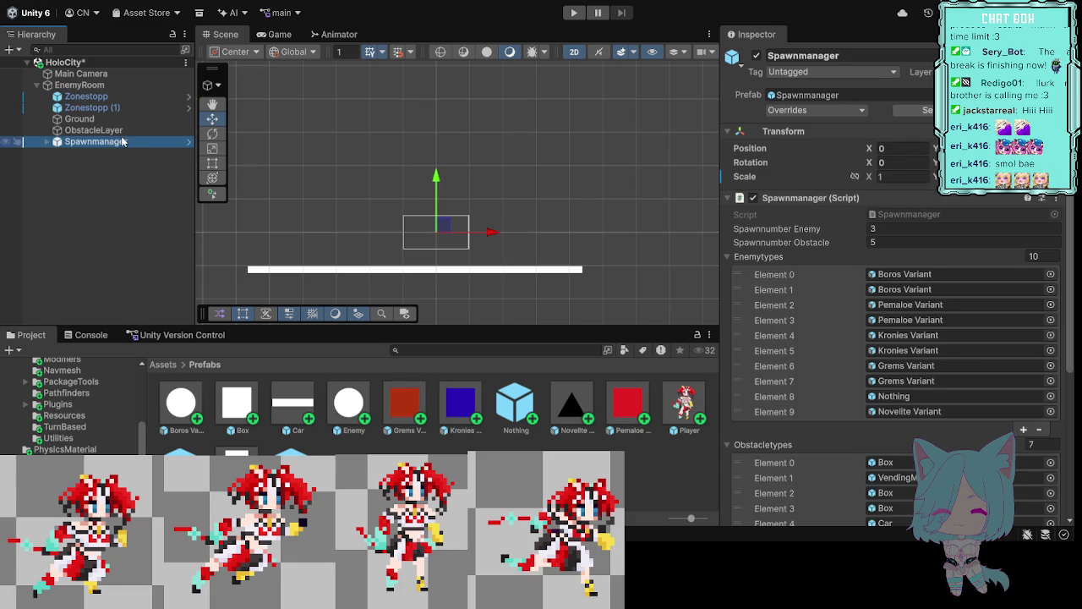
scroll(975, 361, down, 5)
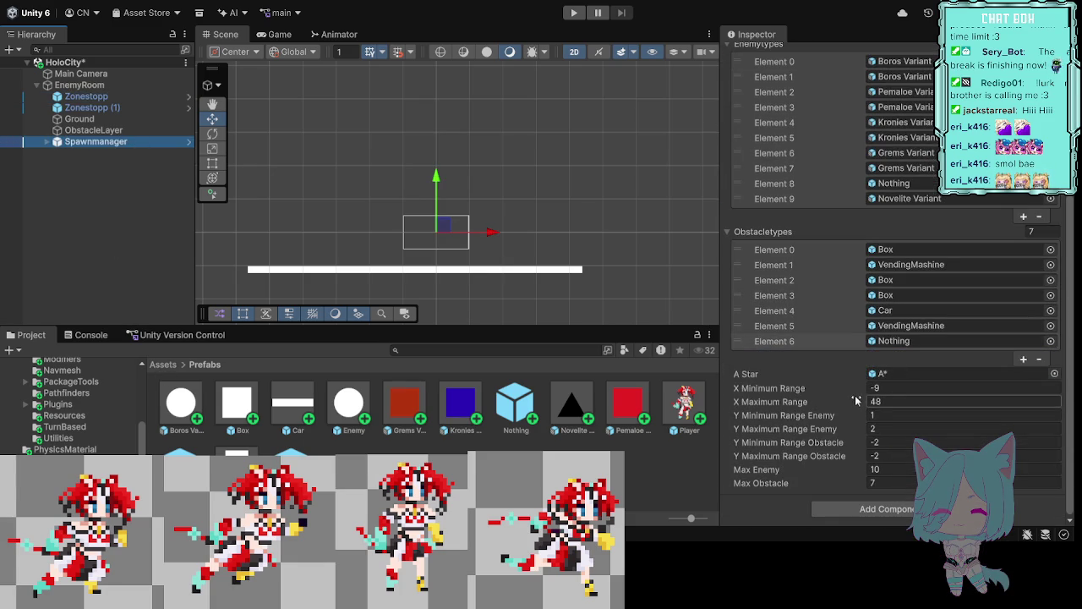
Step: Set the Spawnmanager's X Minimum Range to -56 and X Maximum Range to 44
click(877, 388)
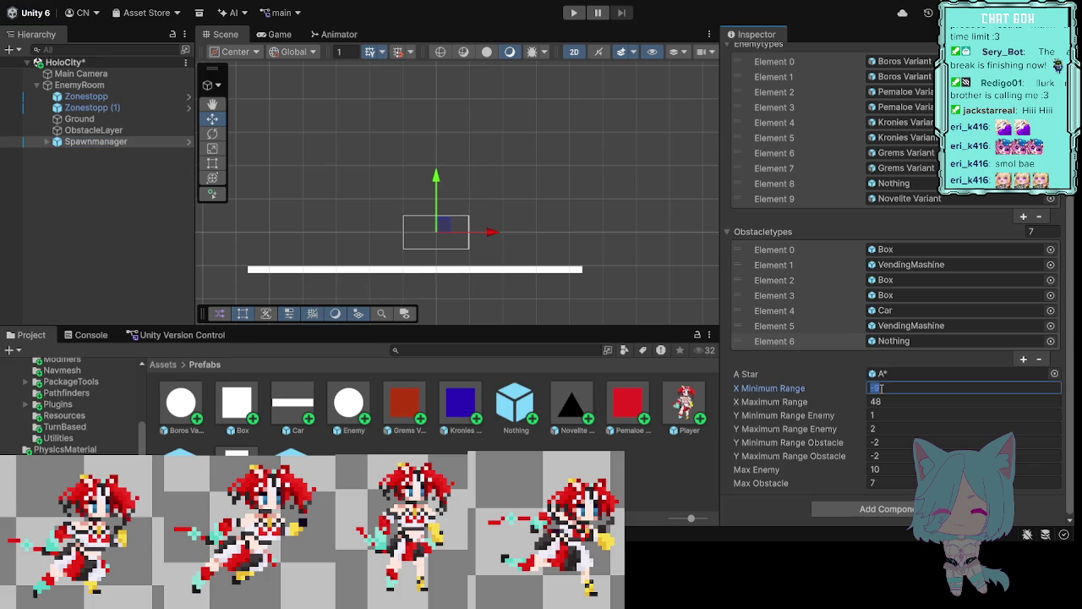
click(880, 389)
text(50)
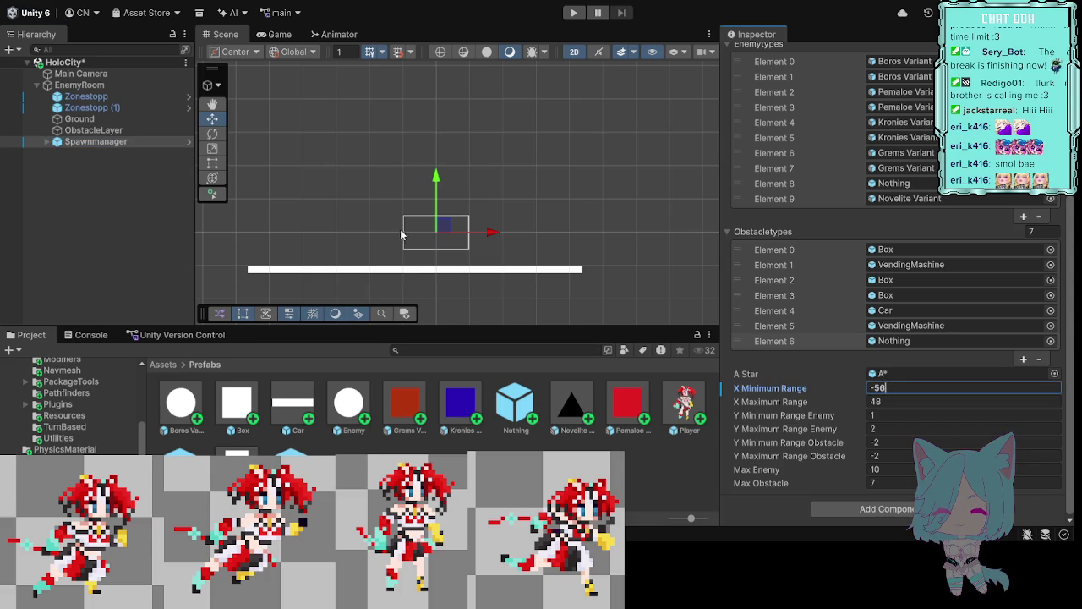
click(101, 109)
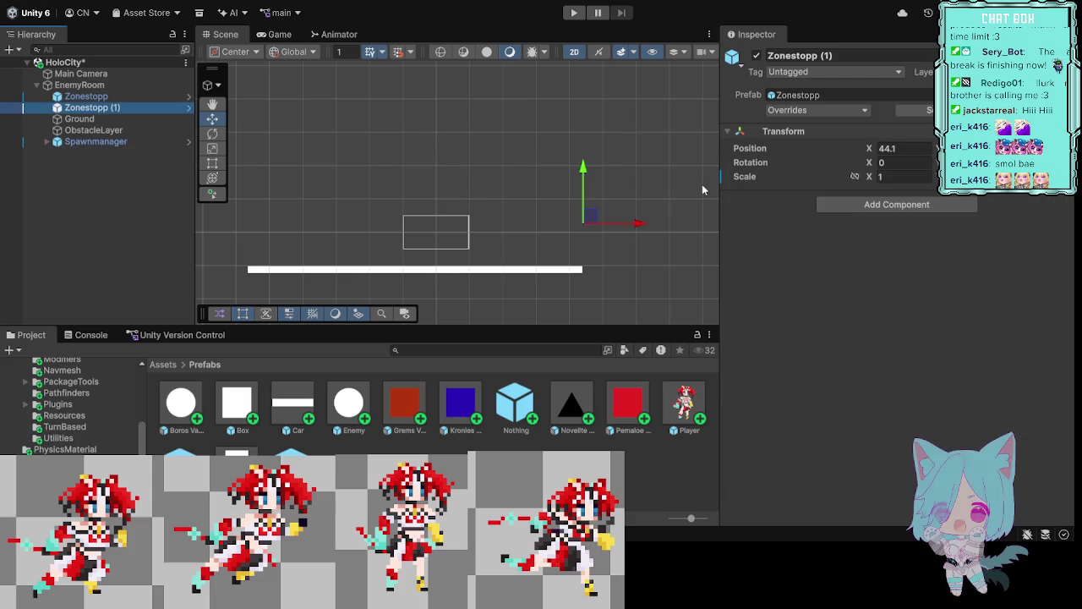
click(108, 144)
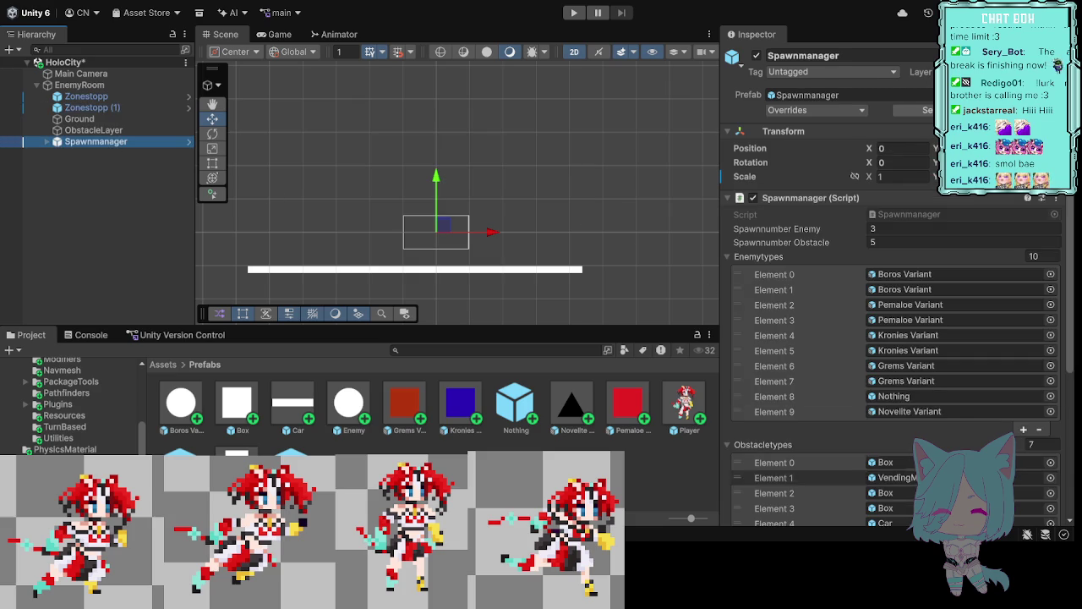
scroll(951, 395, down, 5)
click(890, 421)
key(BackSpace)
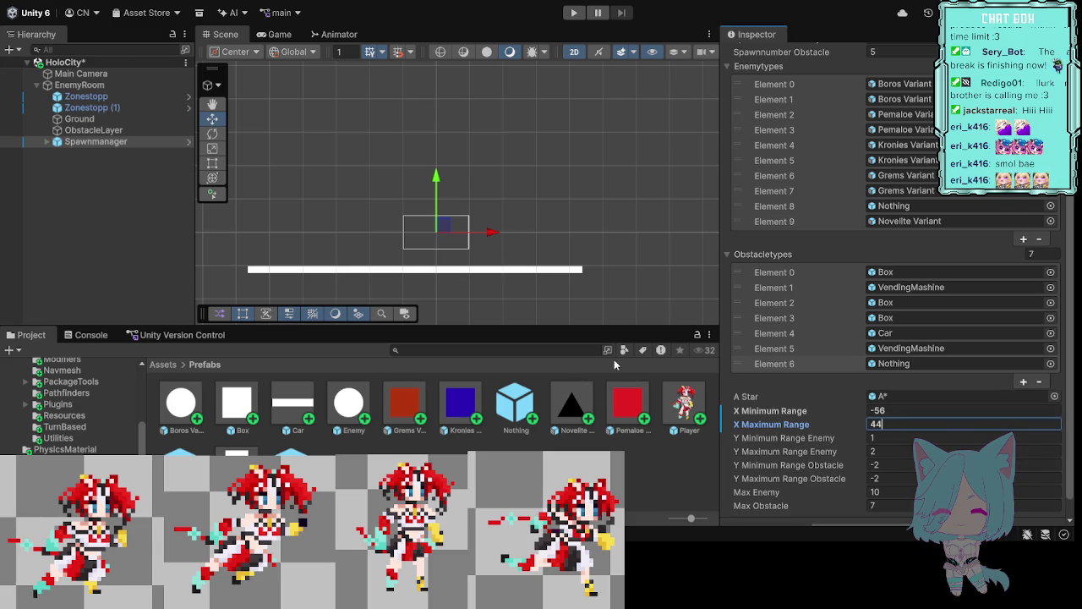
click(109, 124)
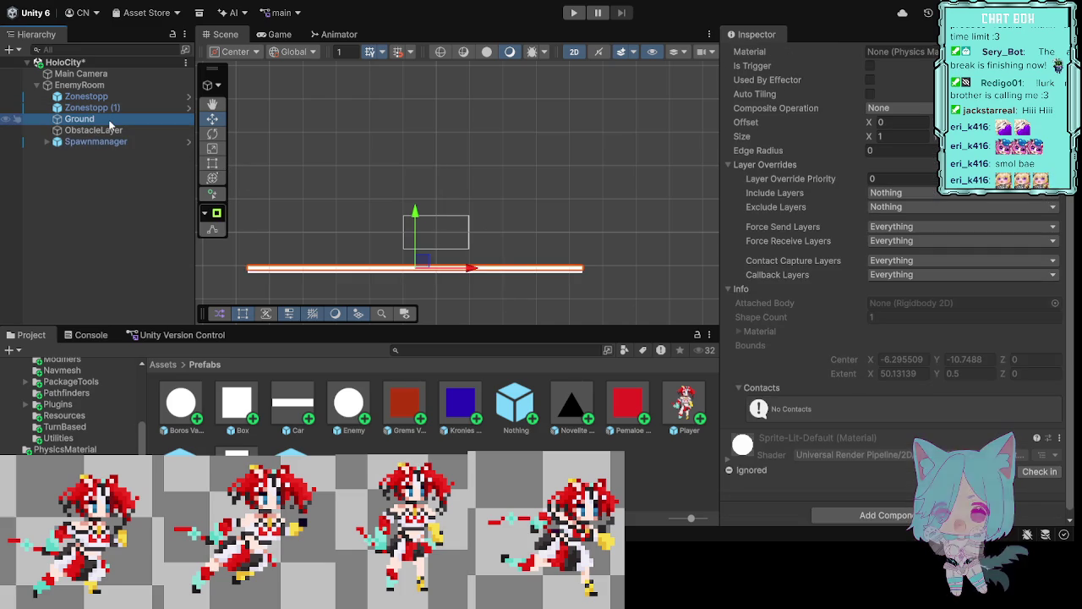
Step: Check the left Zonestopp wall's position and the Ground's Box Collider 2D, then reselect Spawnmanager
scroll(828, 226, up, 5)
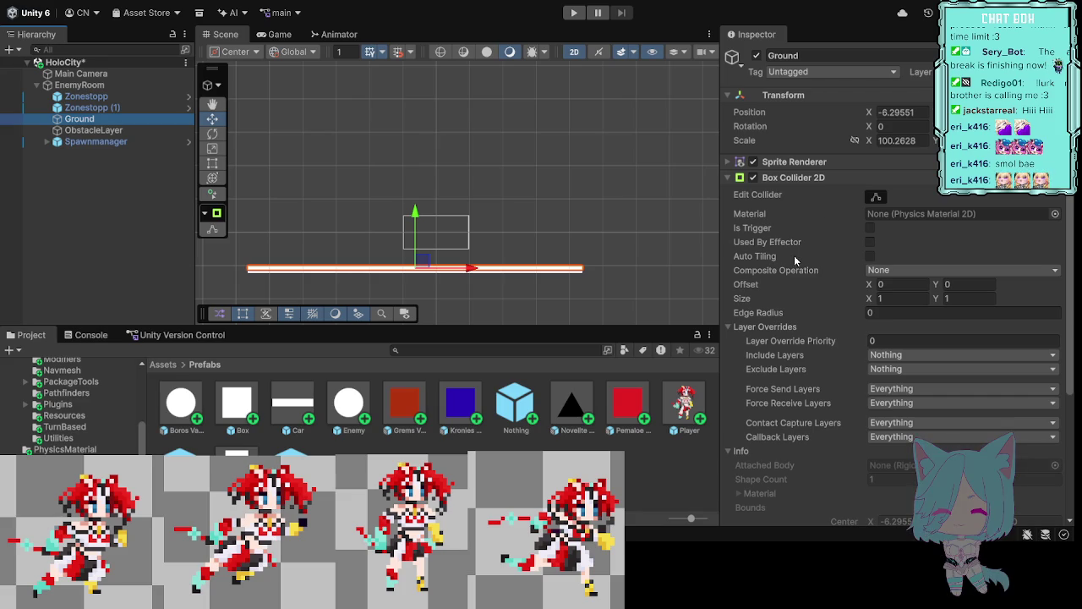
click(95, 97)
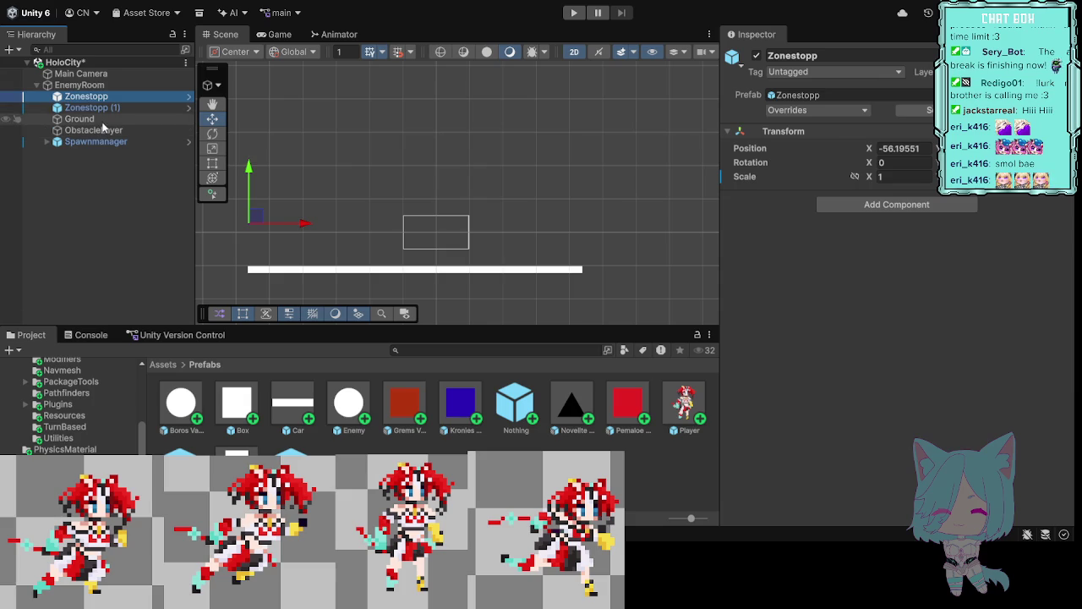
click(85, 119)
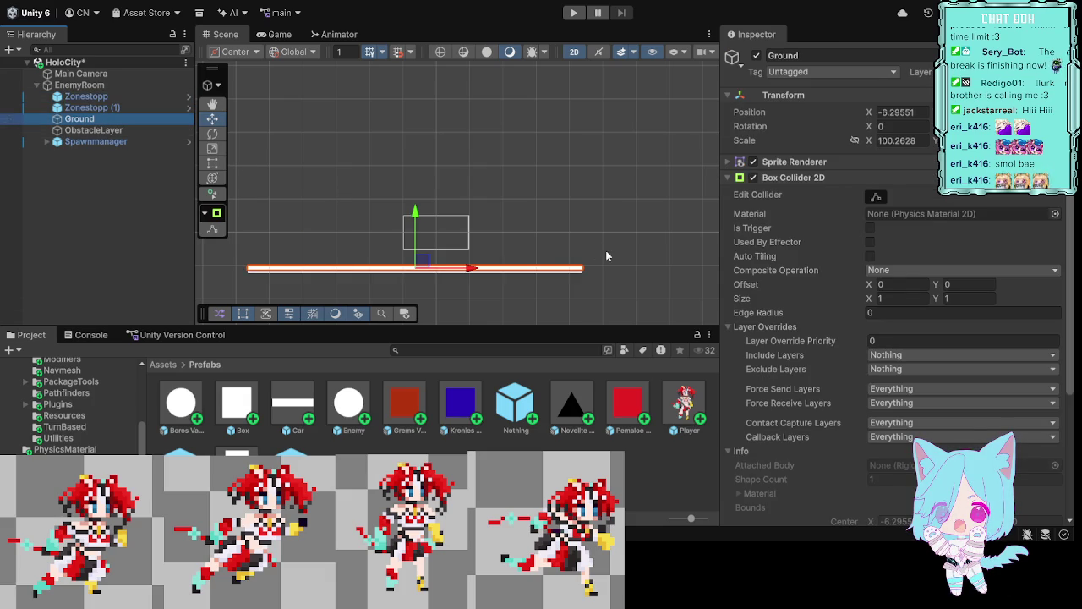
scroll(877, 304, down, 2)
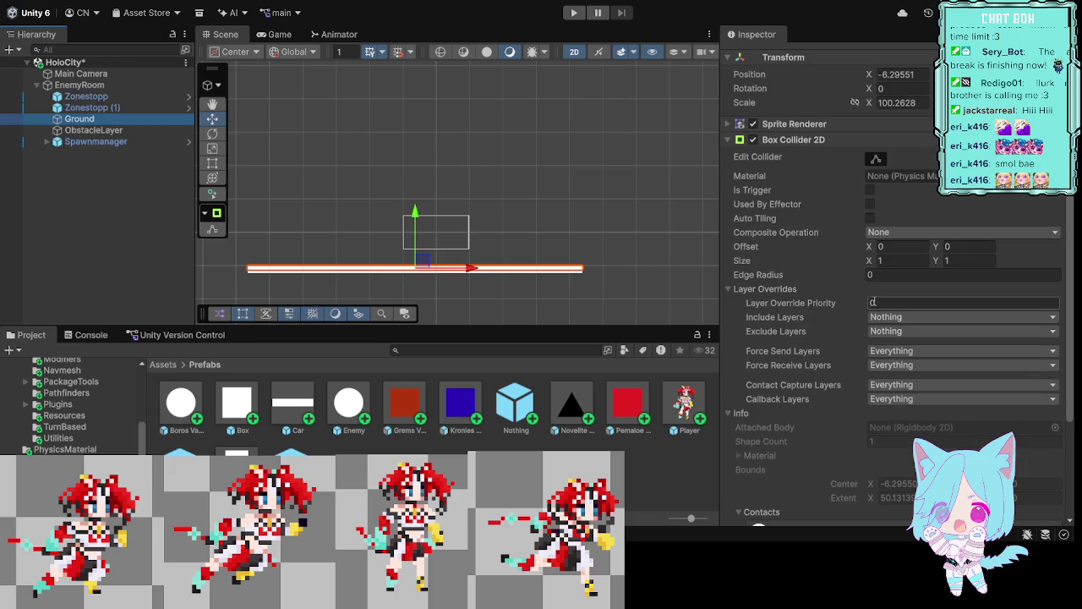
scroll(875, 304, down, 5)
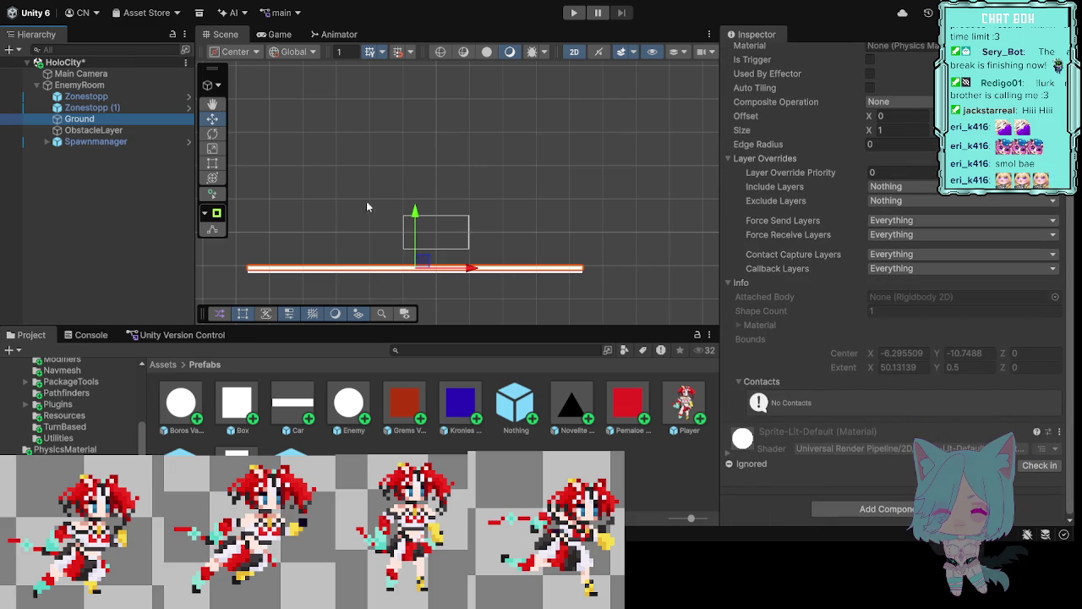
click(95, 141)
Step: Set the Spawnmanager's Y Minimum Range Obstacle to -10
scroll(901, 353, down, 2)
scroll(901, 353, down, 1)
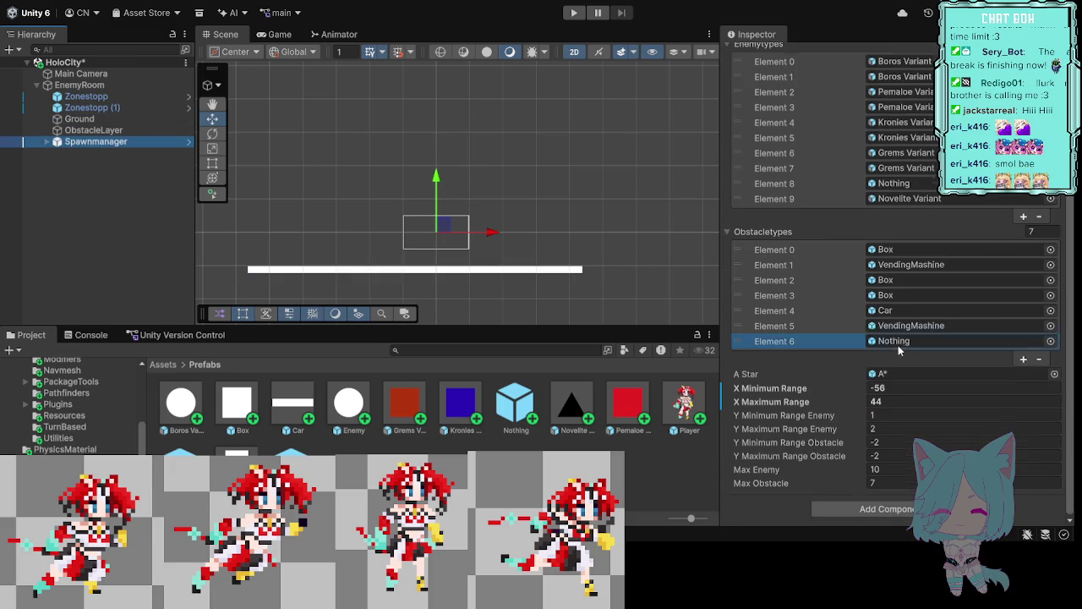
click(891, 443)
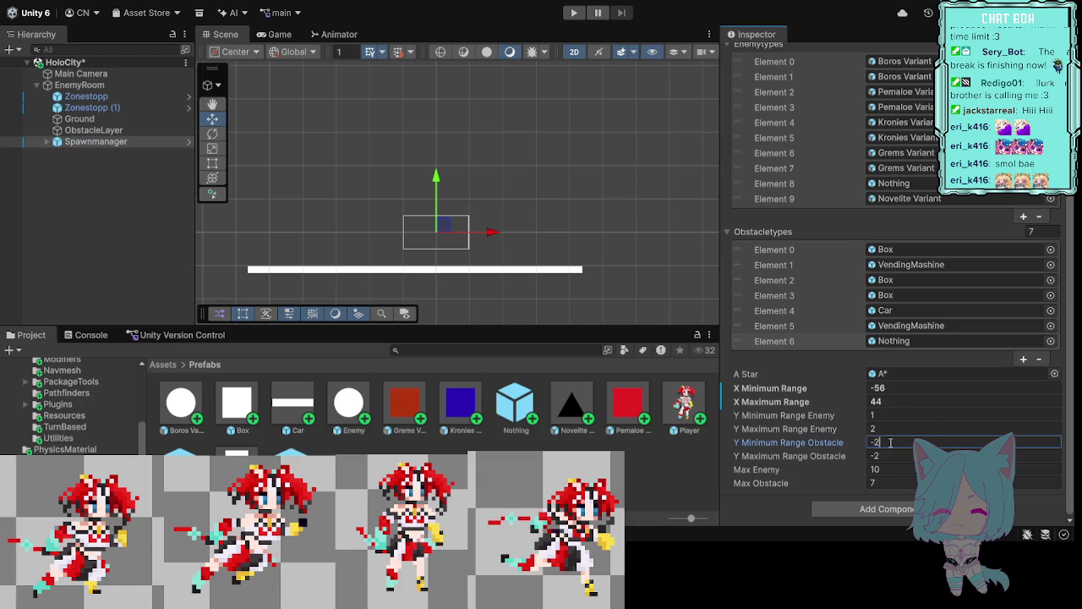
key(BackSpace)
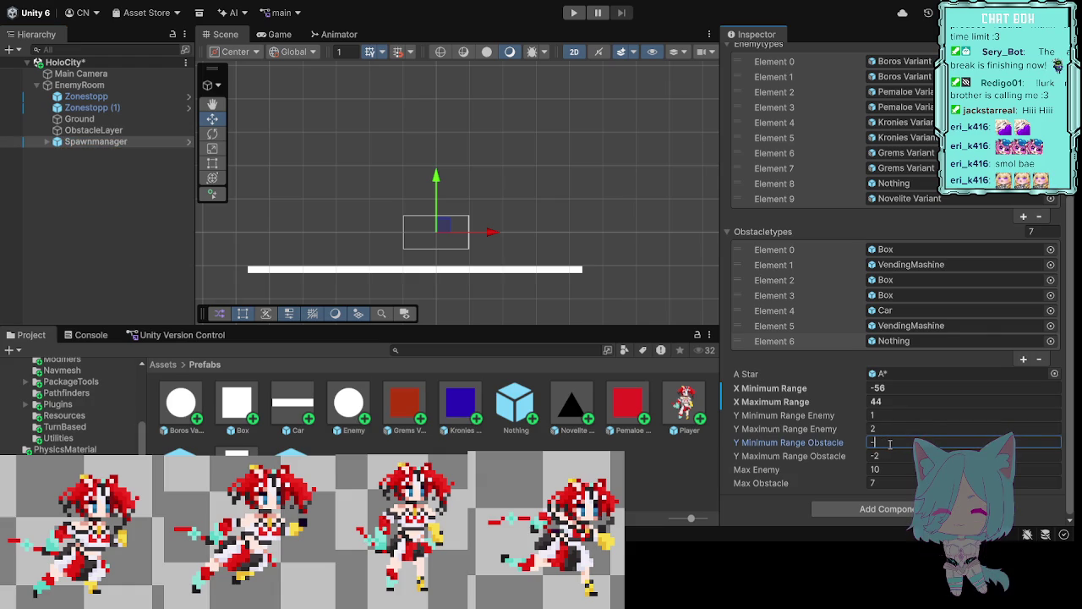
text(-)
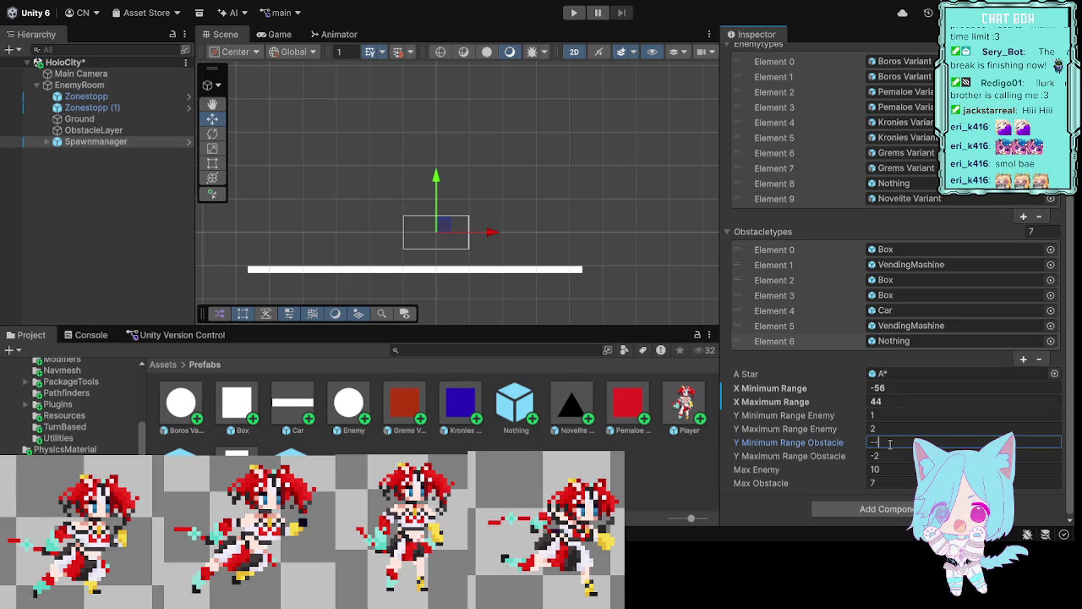
key(BackSpace)
text(1)
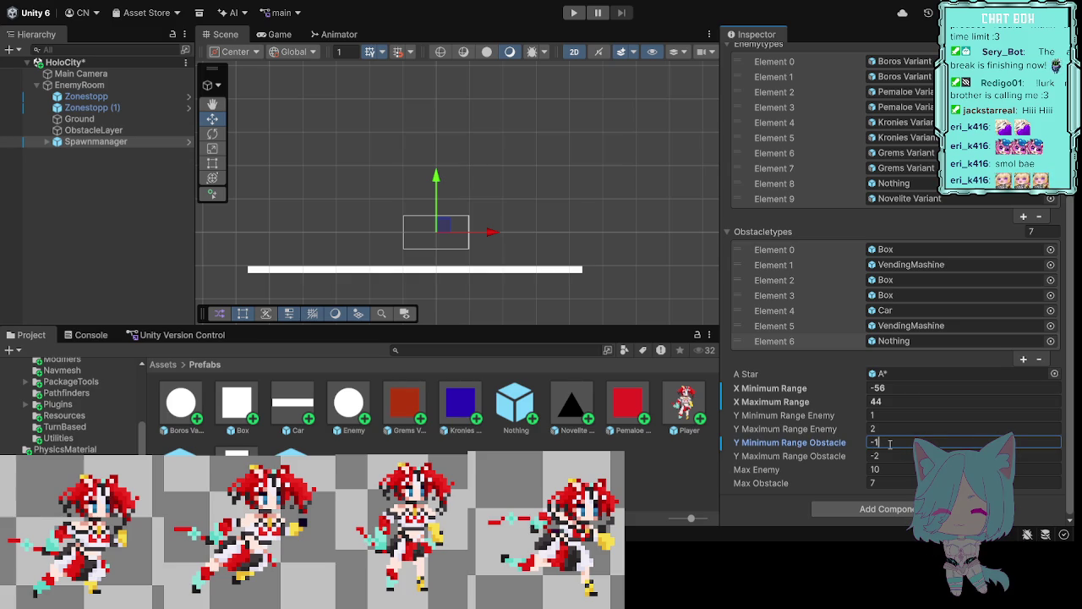
text(0)
click(885, 455)
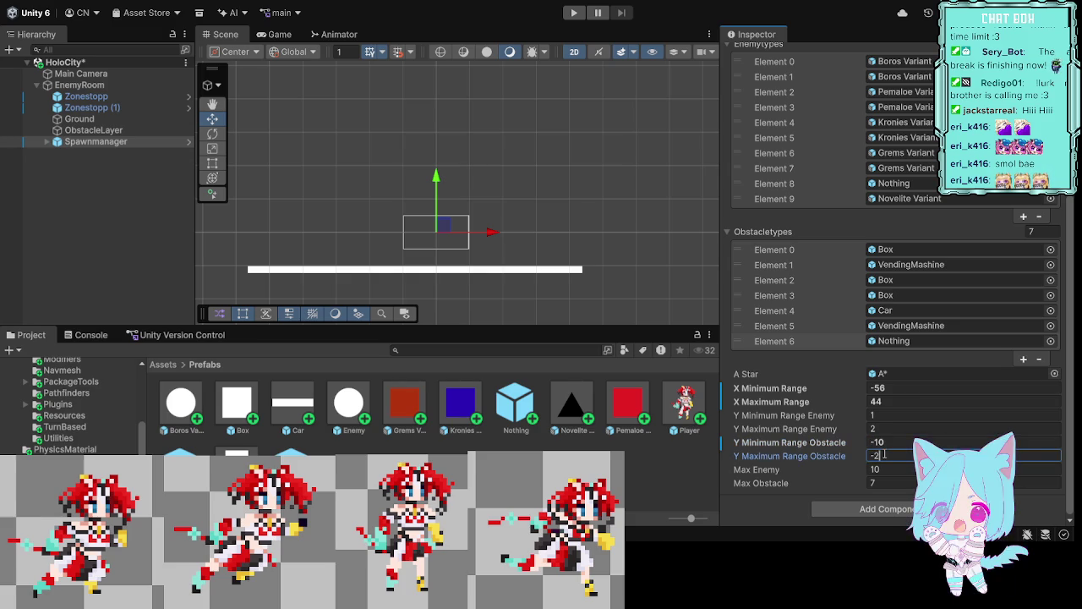
Step: Enter -9.8 as Y Maximum Range Obstacle and inspect the Zonestopp wall
key(BackSpace)
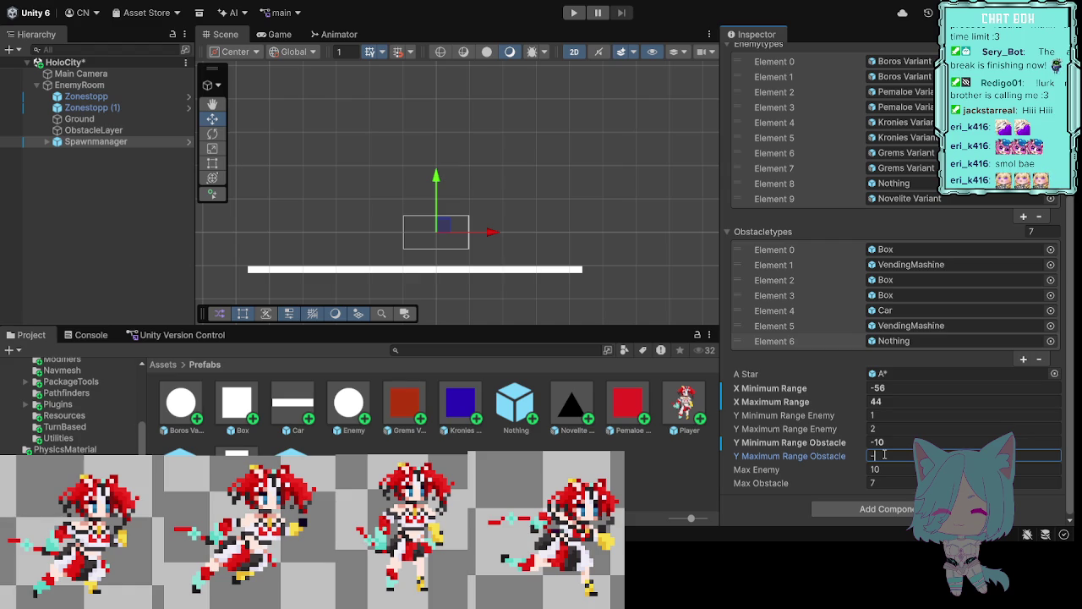
text(-)
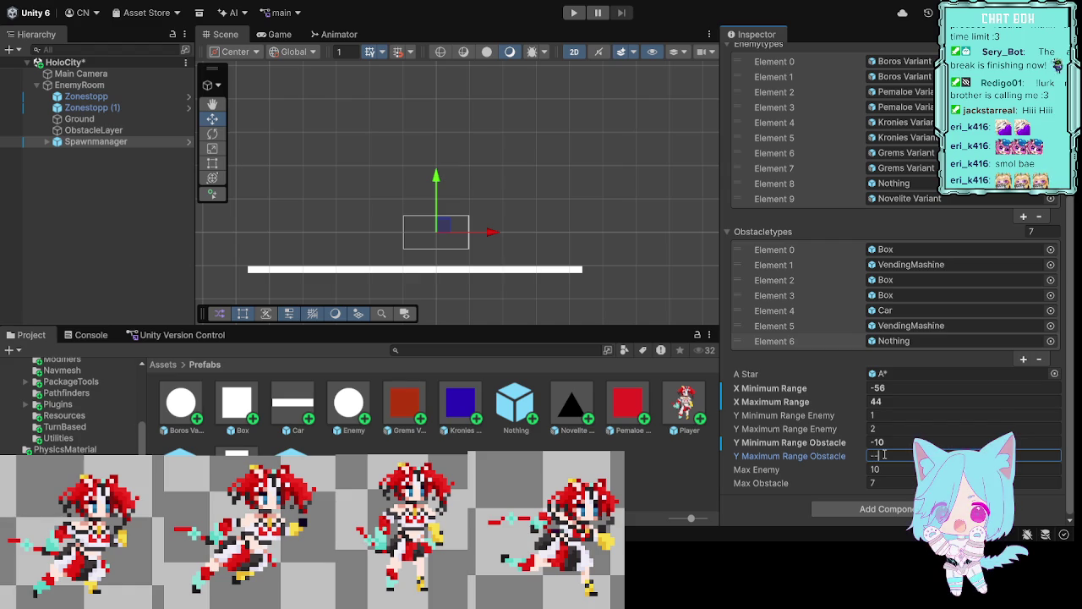
key(BackSpace)
text(9)
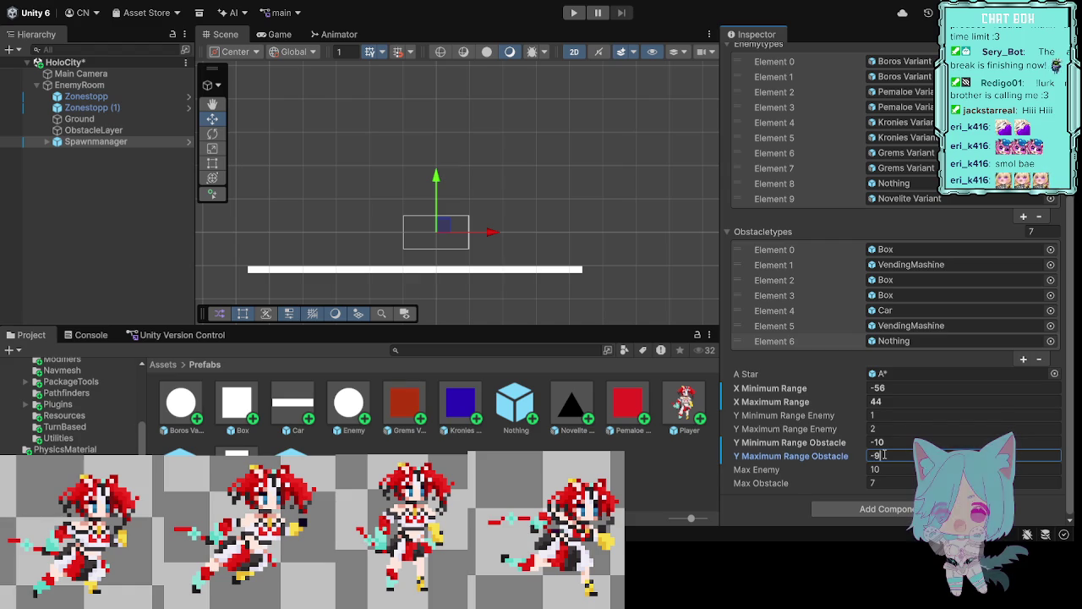
text(.)
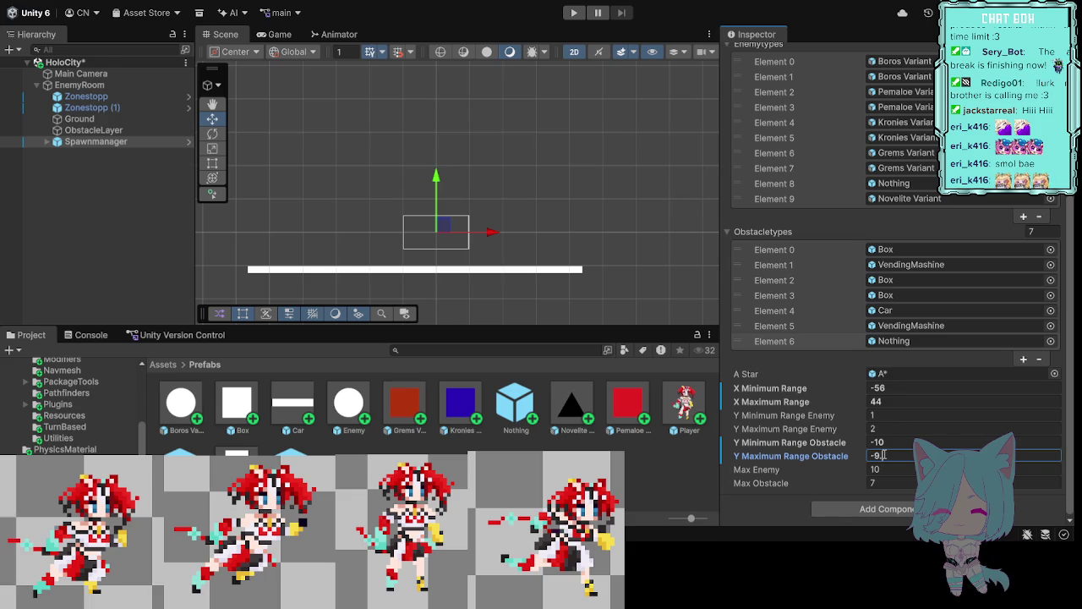
text(8)
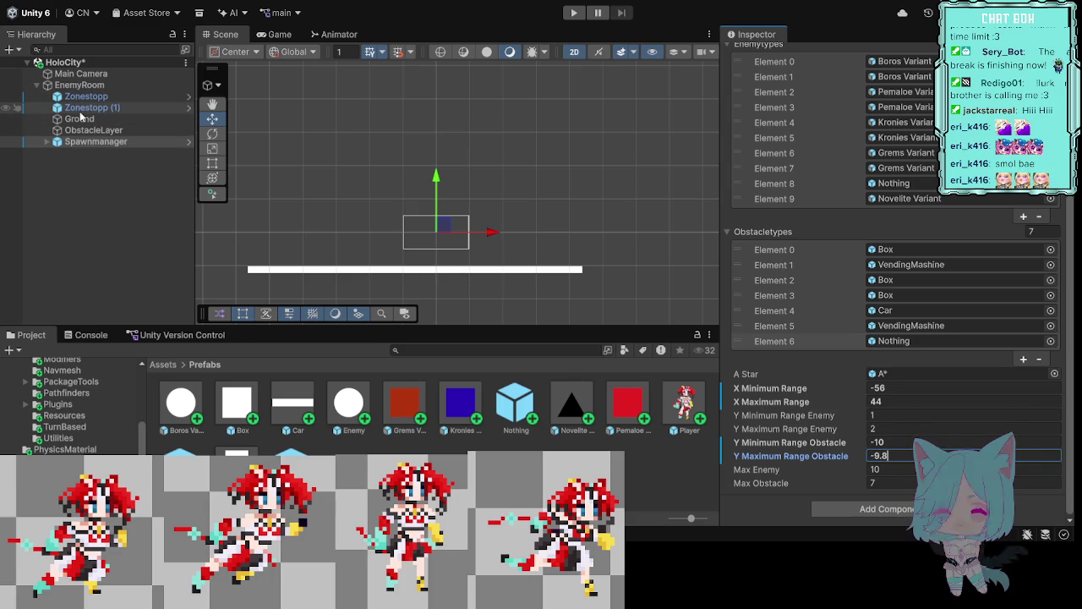
click(88, 98)
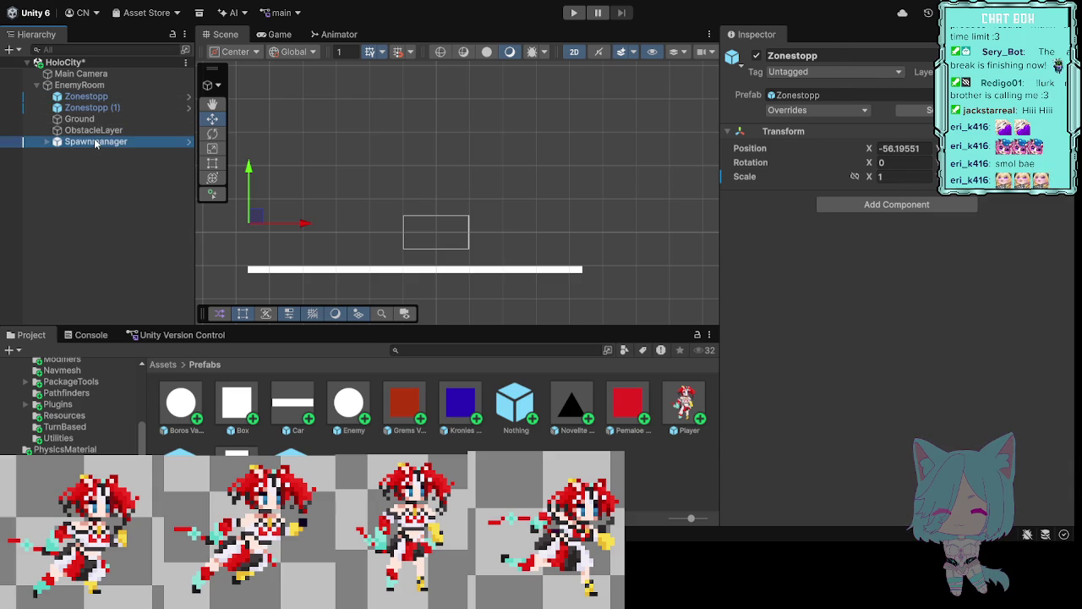
Step: Set Spawnmanager's Y Minimum Range Enemy to 0 and place the Player on the ground's left end
click(94, 142)
scroll(827, 304, down, 3)
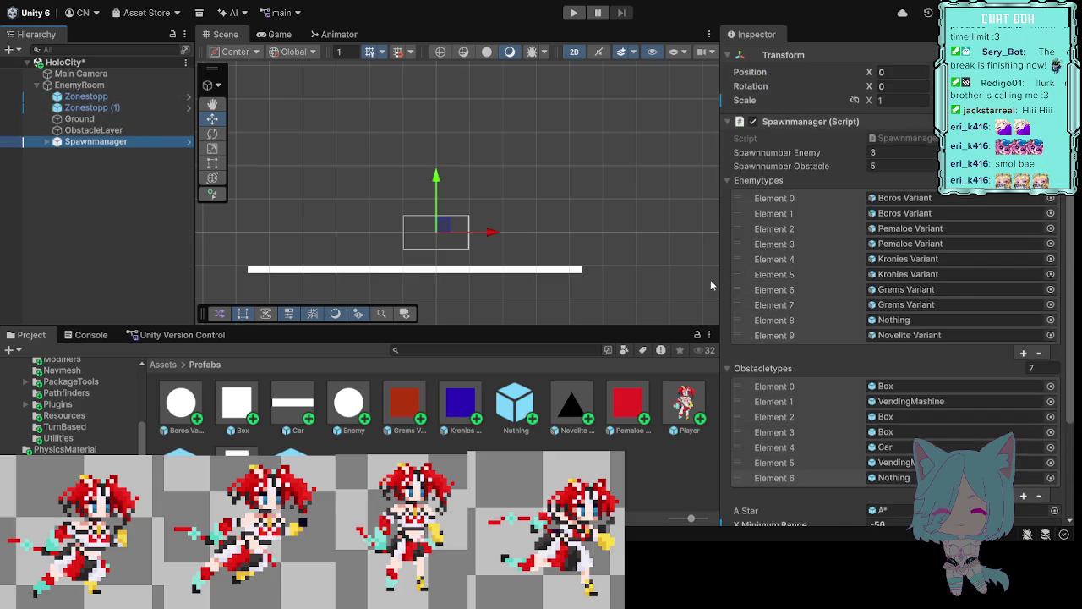
scroll(824, 388, down, 4)
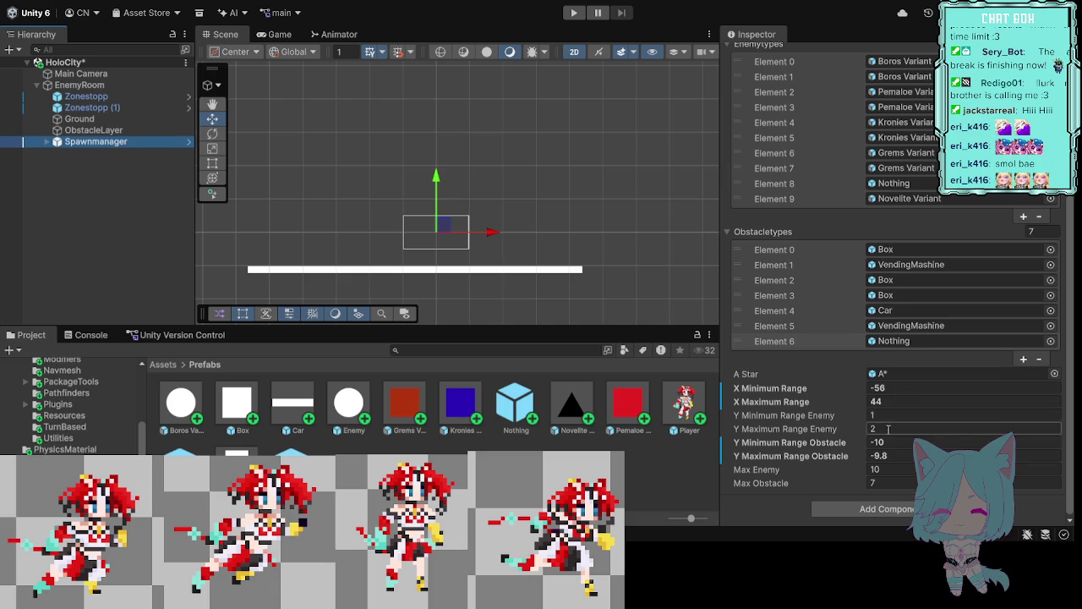
click(881, 415)
key(BackSpace)
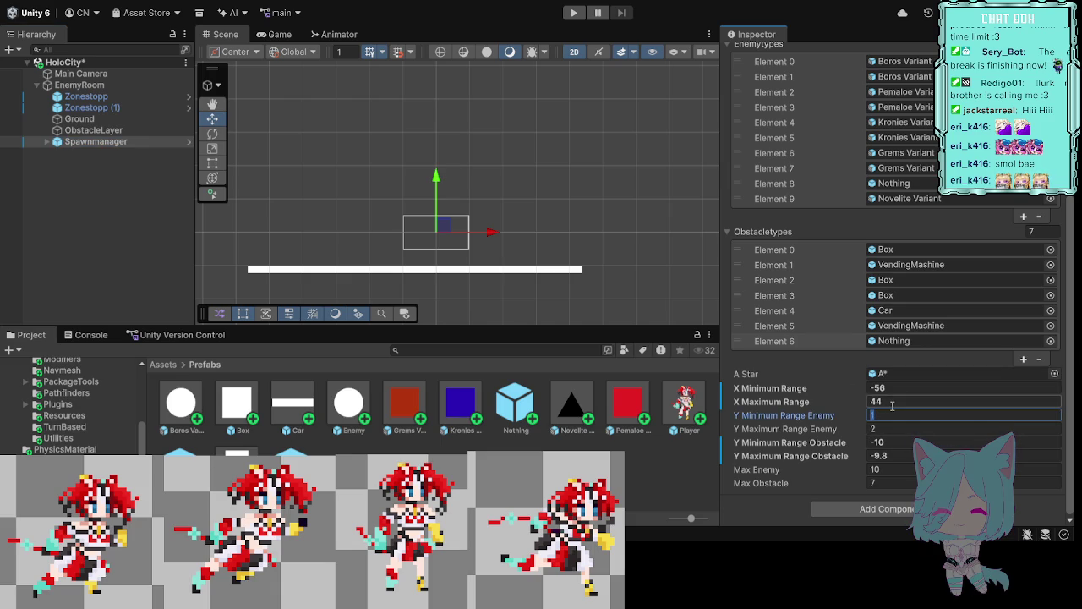
text(0)
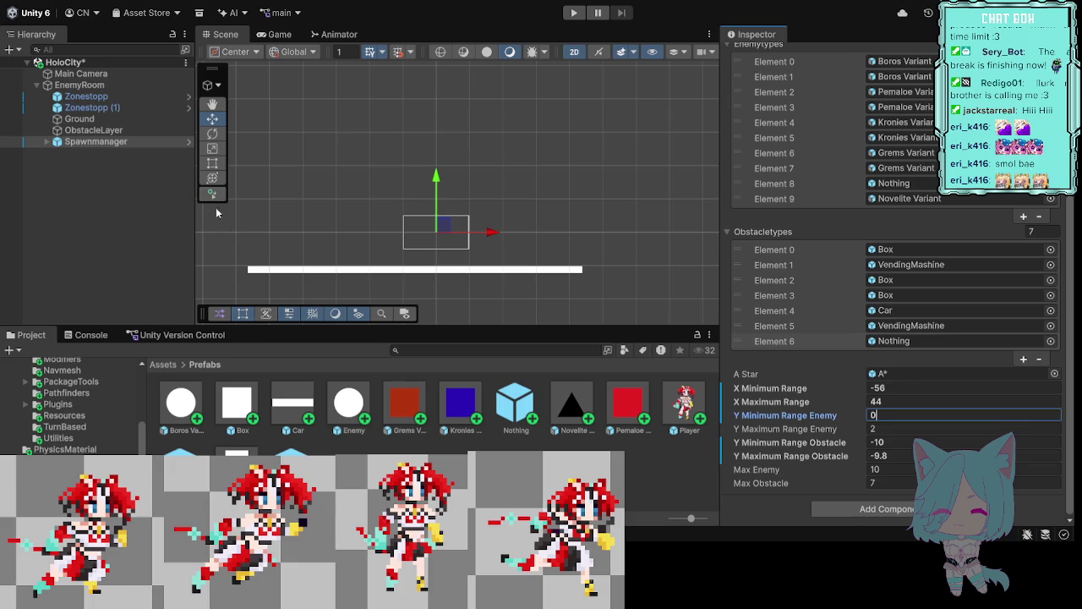
key(Return)
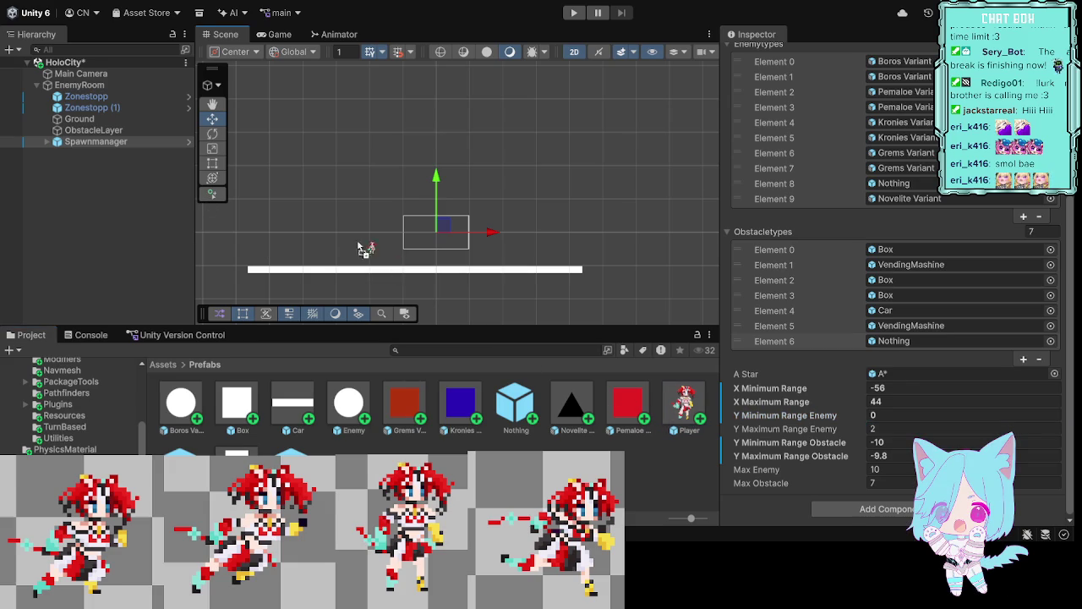
drag(279, 245, 263, 256)
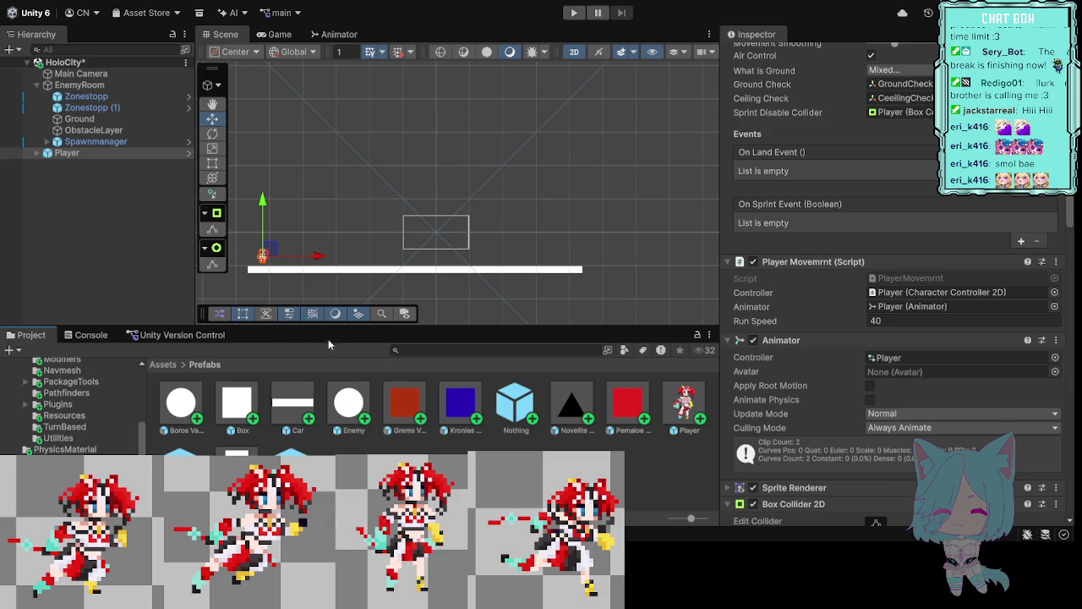
Step: Expand and collapse the Player's children in the Hierarchy, then start a playtest
click(39, 155)
click(37, 153)
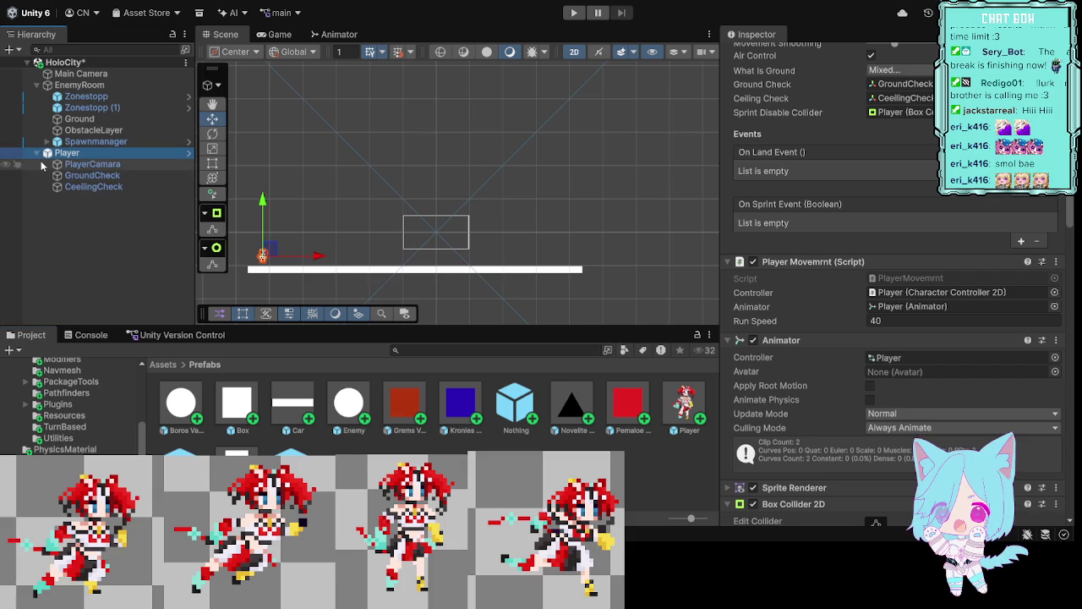
click(37, 154)
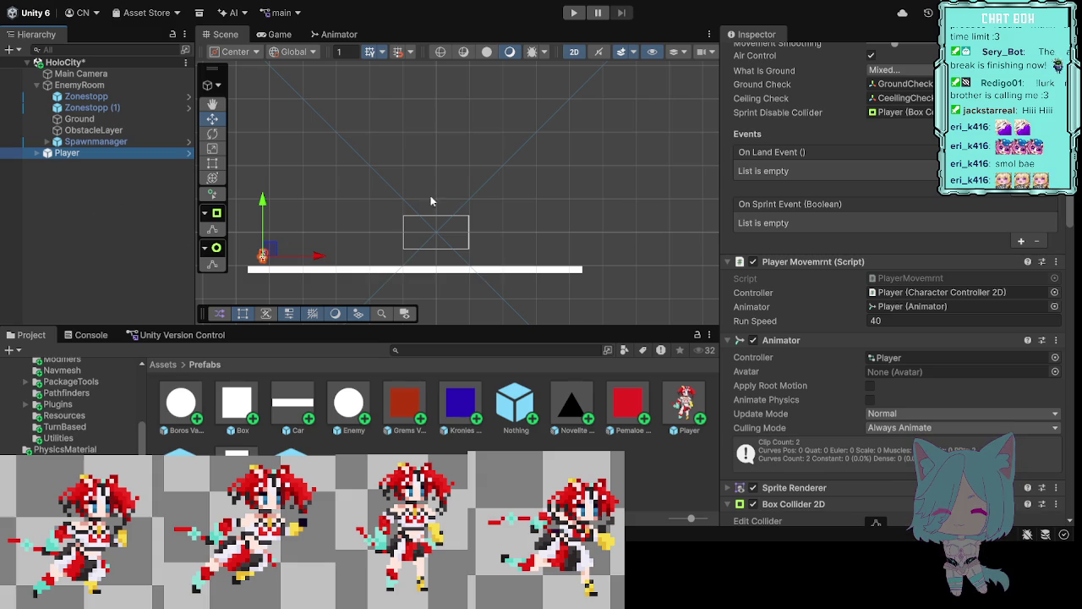
click(575, 14)
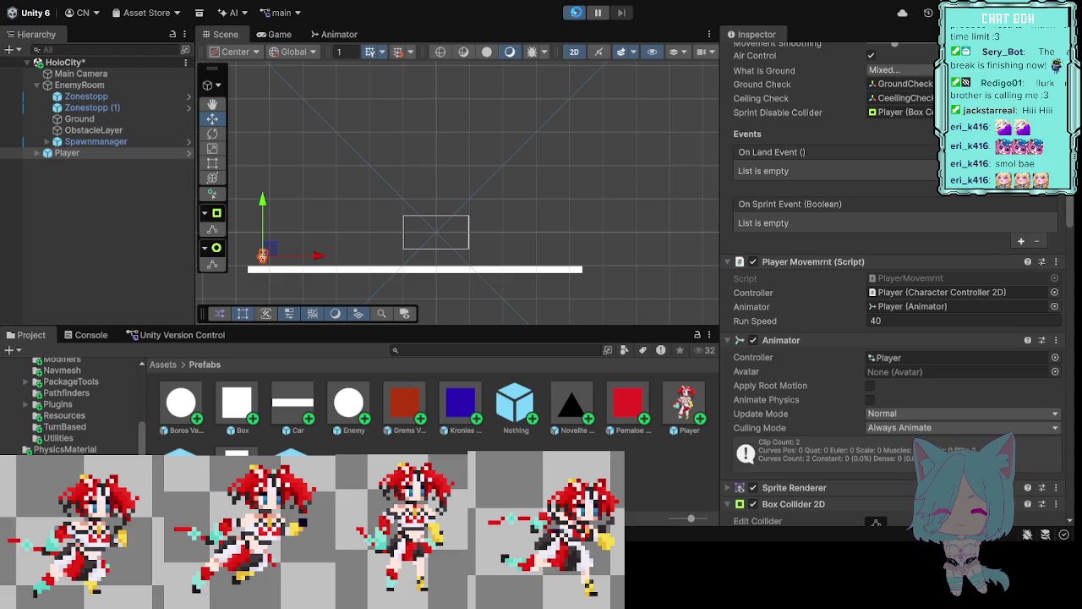
Step: Run the level, watch clones spawn in the Scene view, and select the Player's PlayerCamara
click(575, 14)
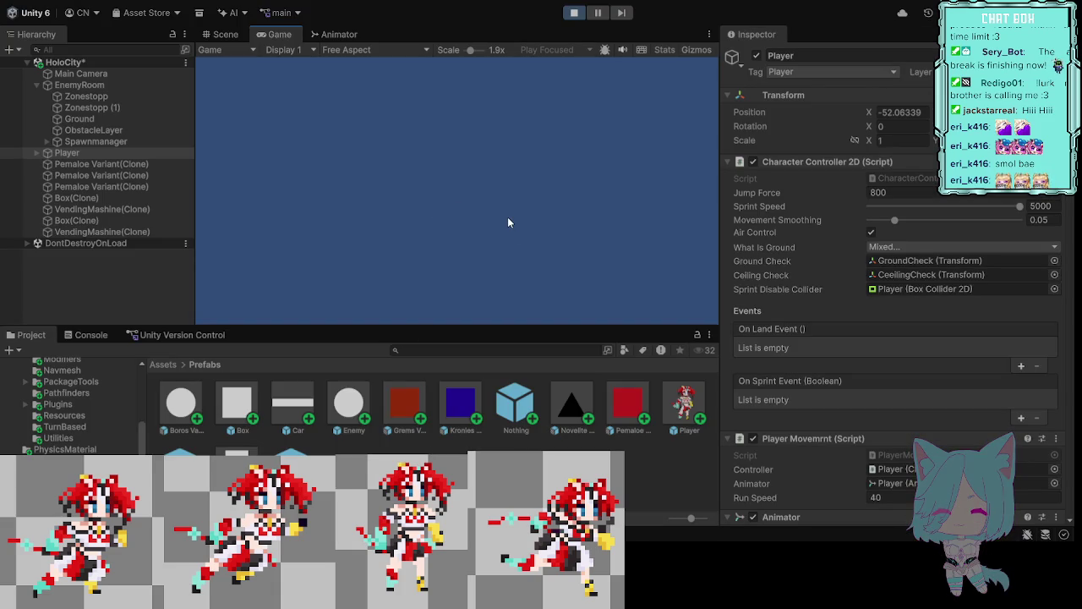
click(225, 39)
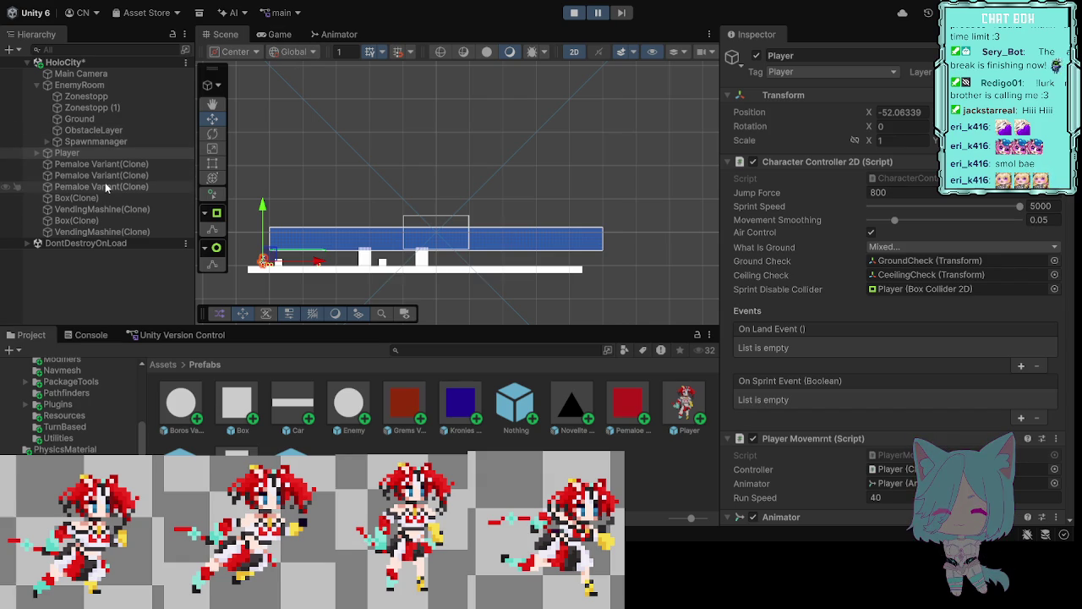
click(37, 155)
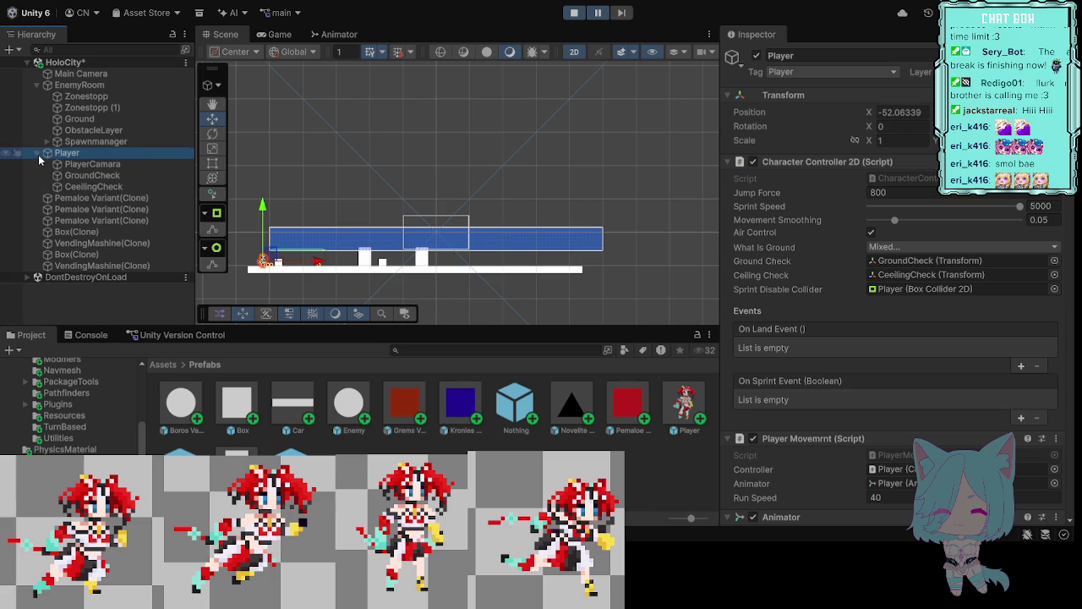
click(88, 167)
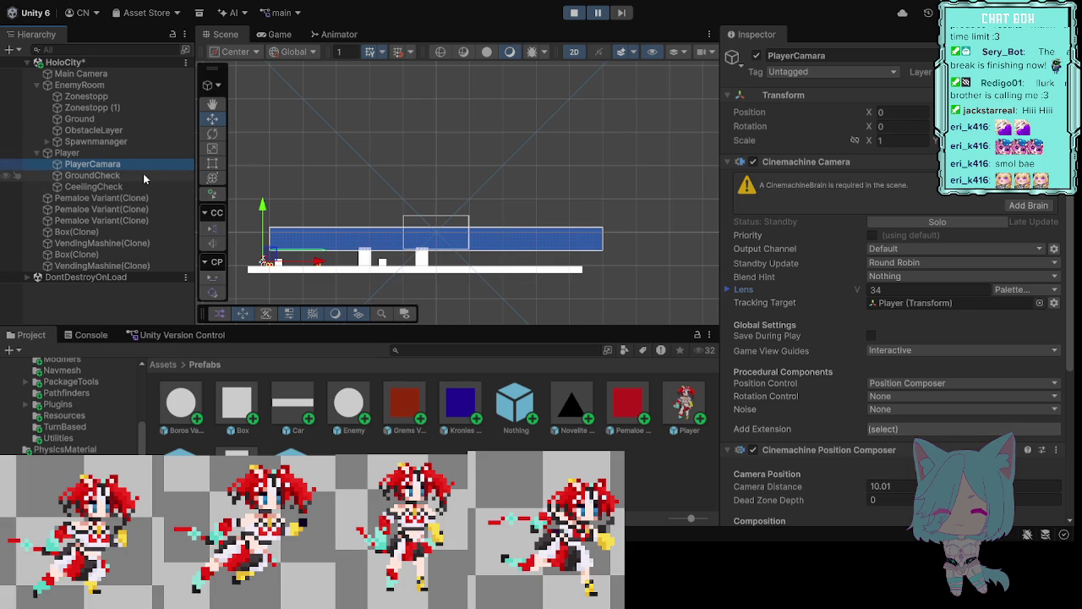
Step: Stop the playtest and select the A* object under Spawnmanager
click(579, 16)
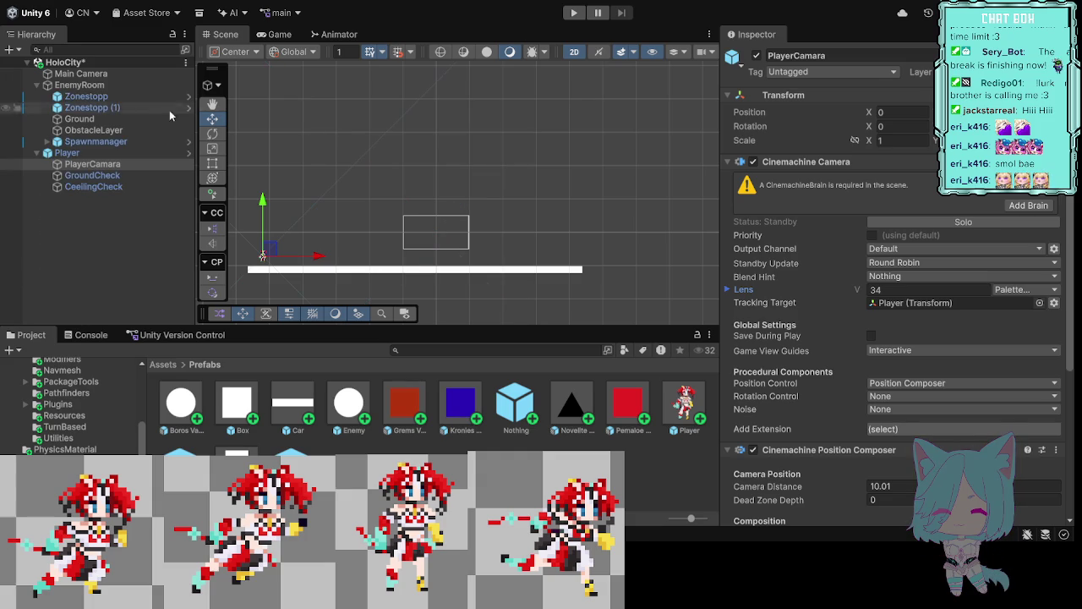
click(120, 144)
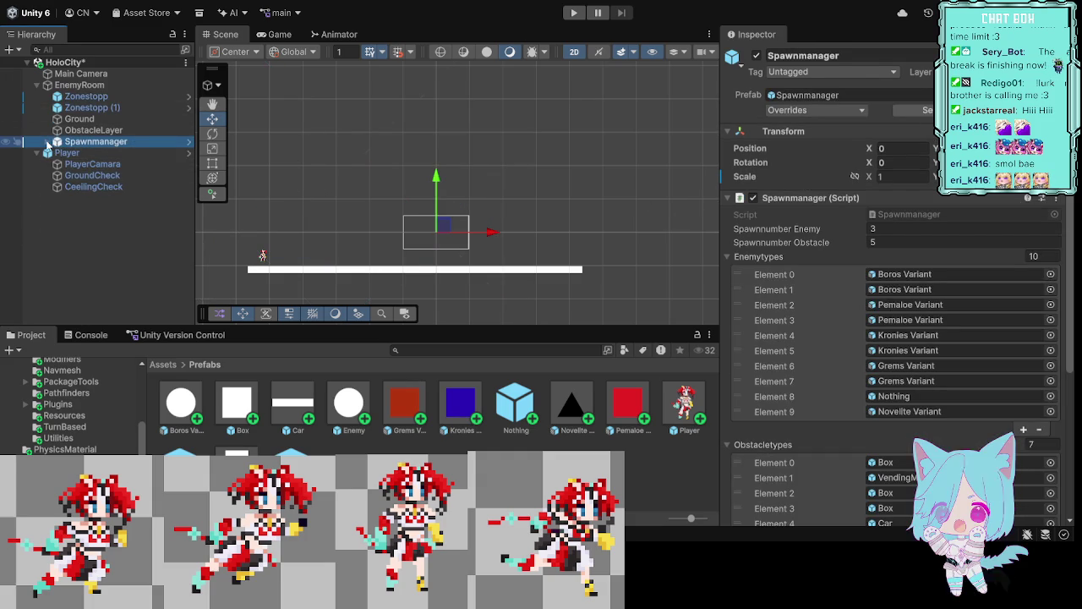
click(48, 141)
click(80, 151)
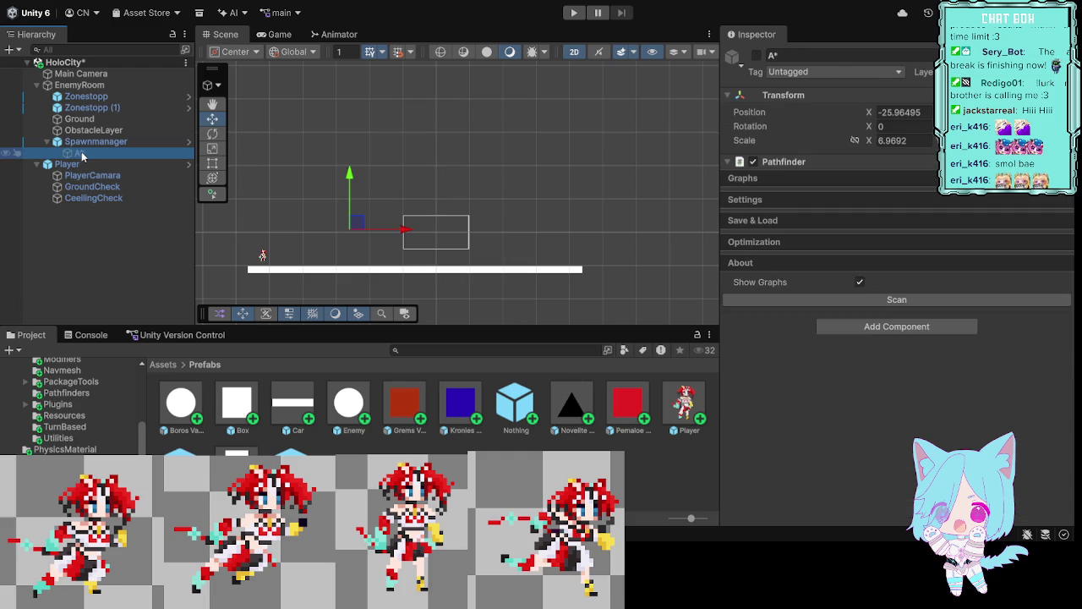
scroll(813, 177, down, 3)
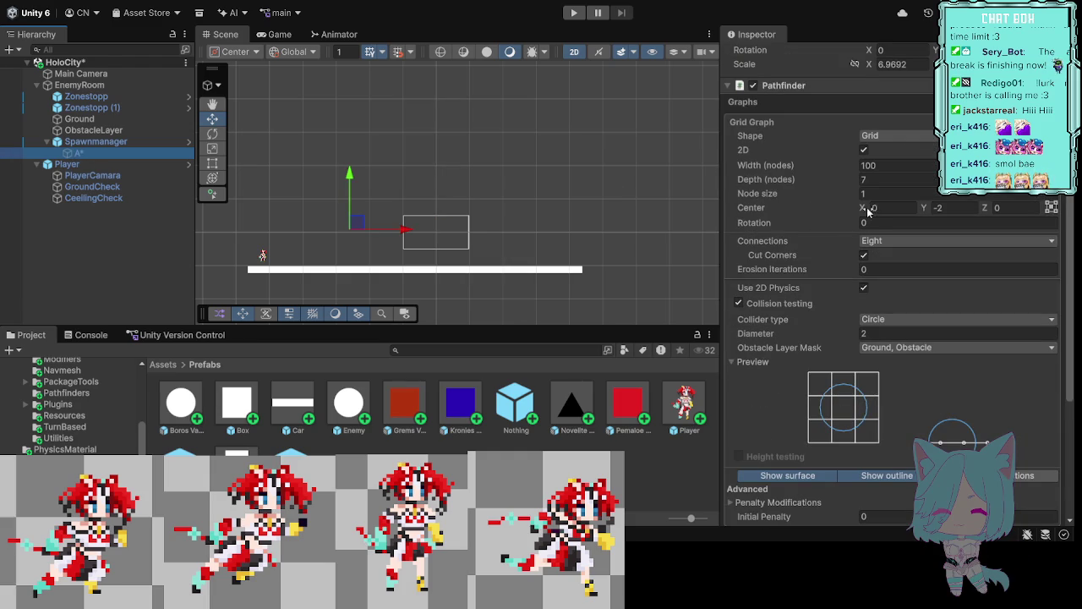
Step: Set the grid graph's Width to 100 nodes and scan so the grid is drawn
click(880, 166)
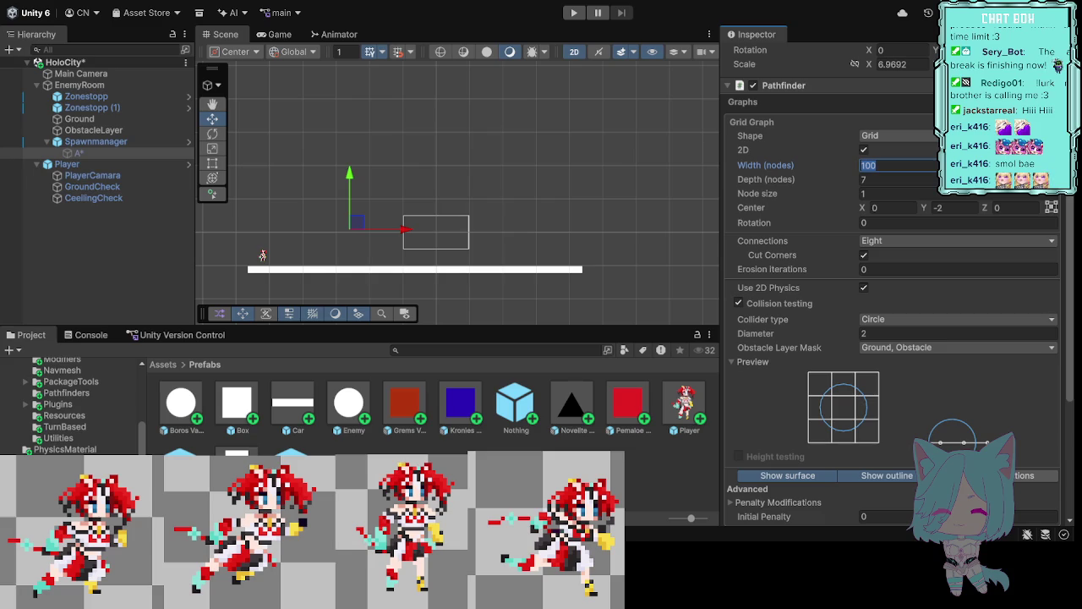
scroll(901, 303, down, 5)
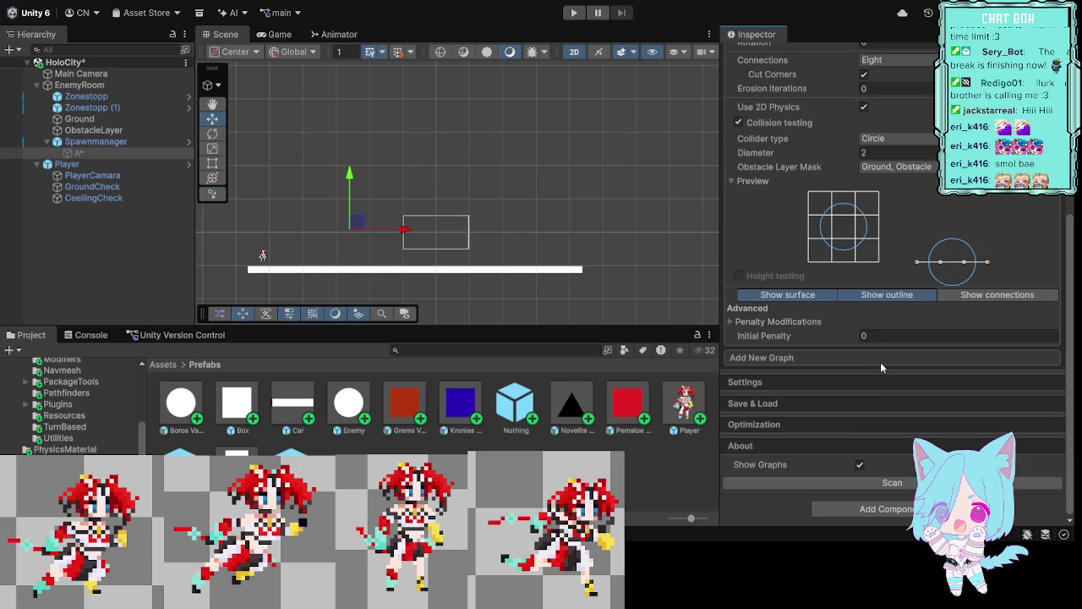
click(893, 482)
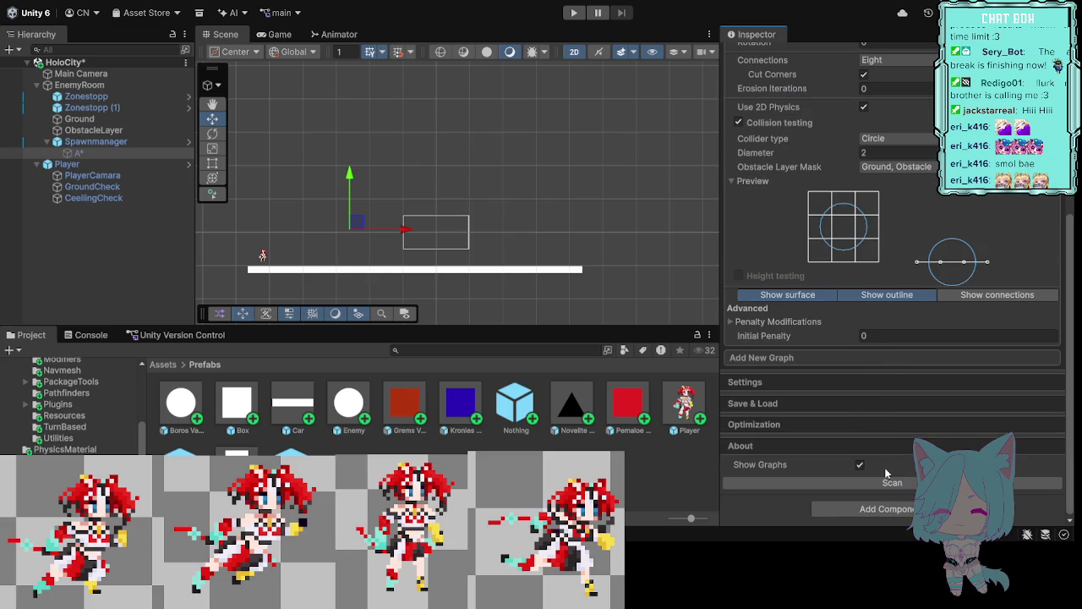
scroll(895, 239, up, 3)
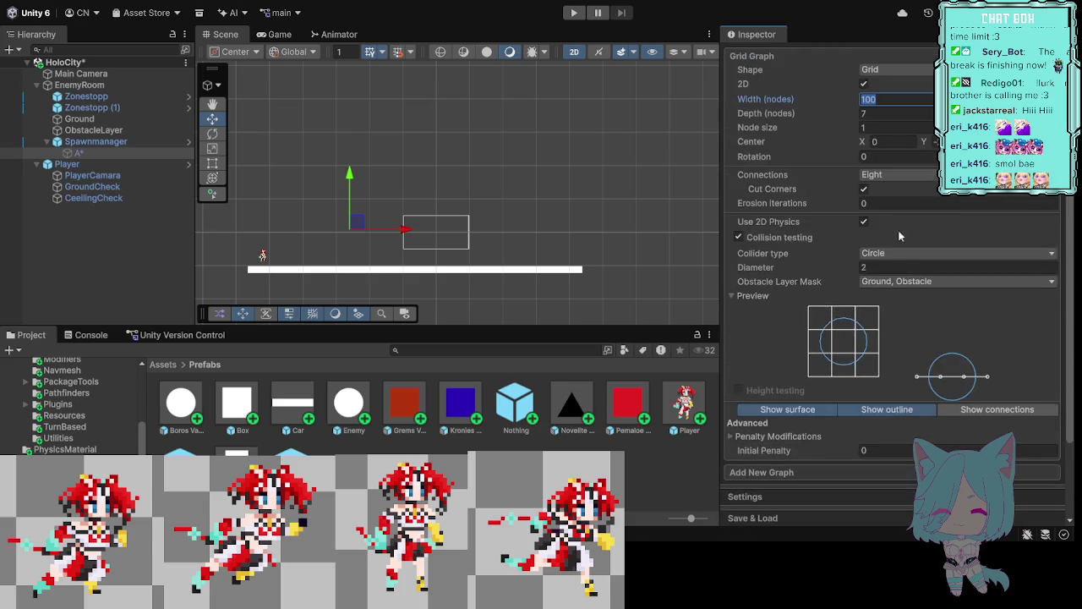
scroll(894, 234, up, 2)
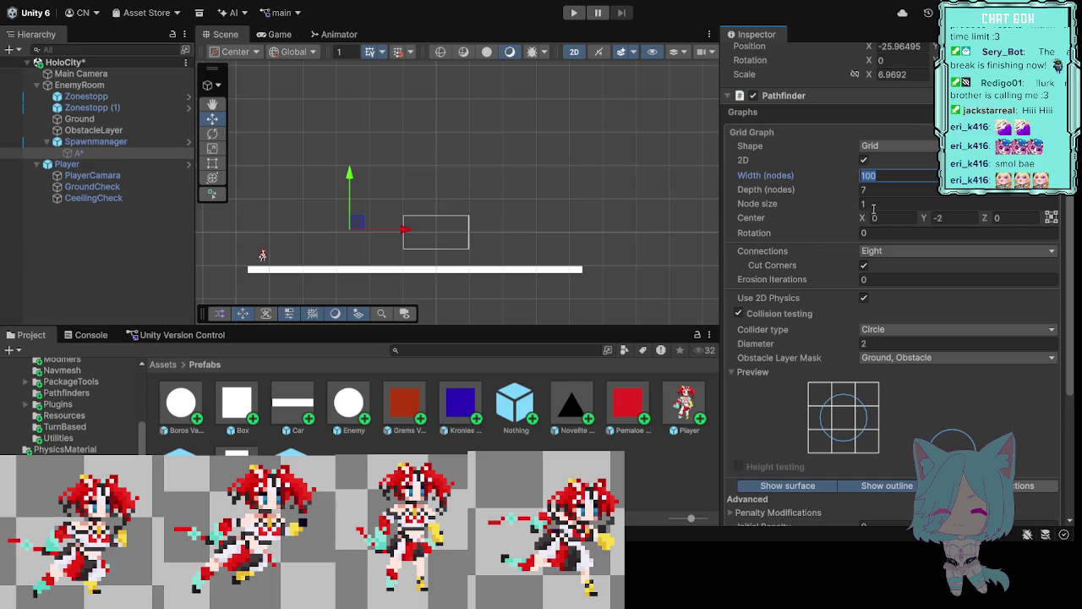
scroll(831, 135, up, 2)
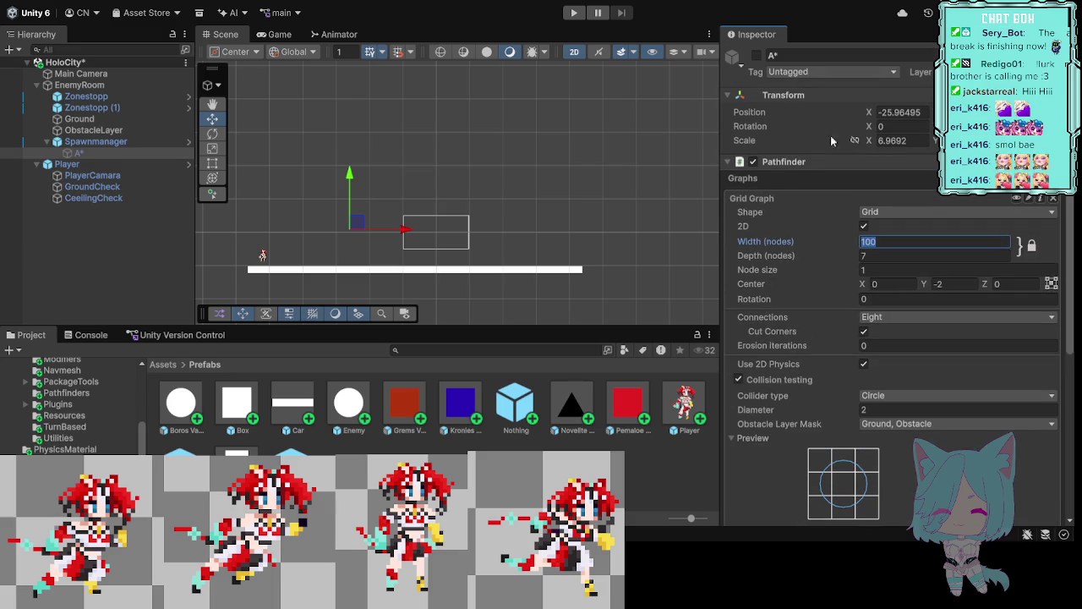
click(756, 54)
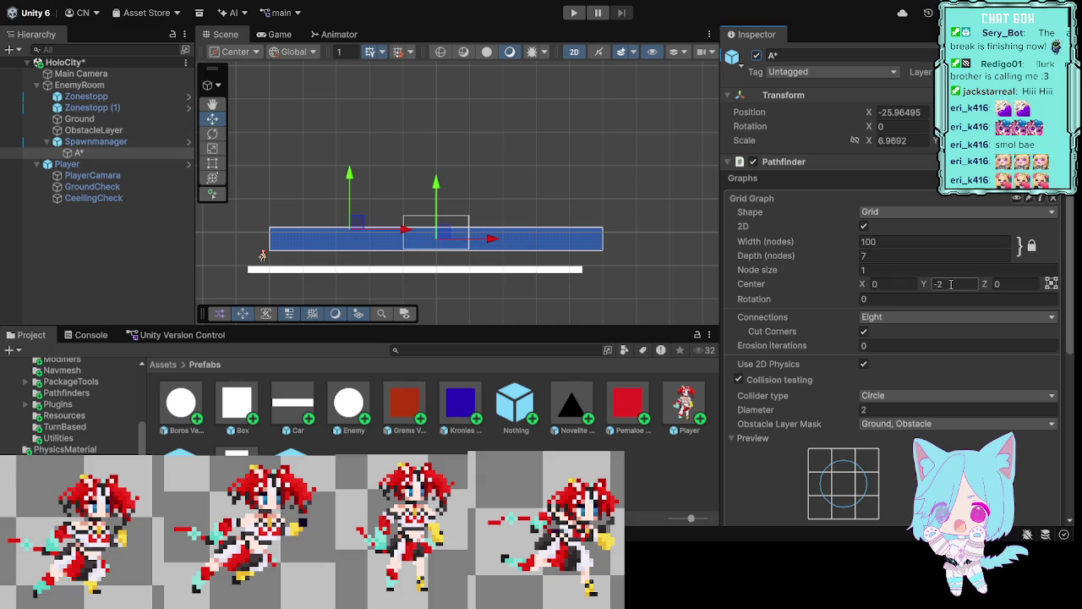
Step: Set the grid graph's Center X to -6
click(950, 284)
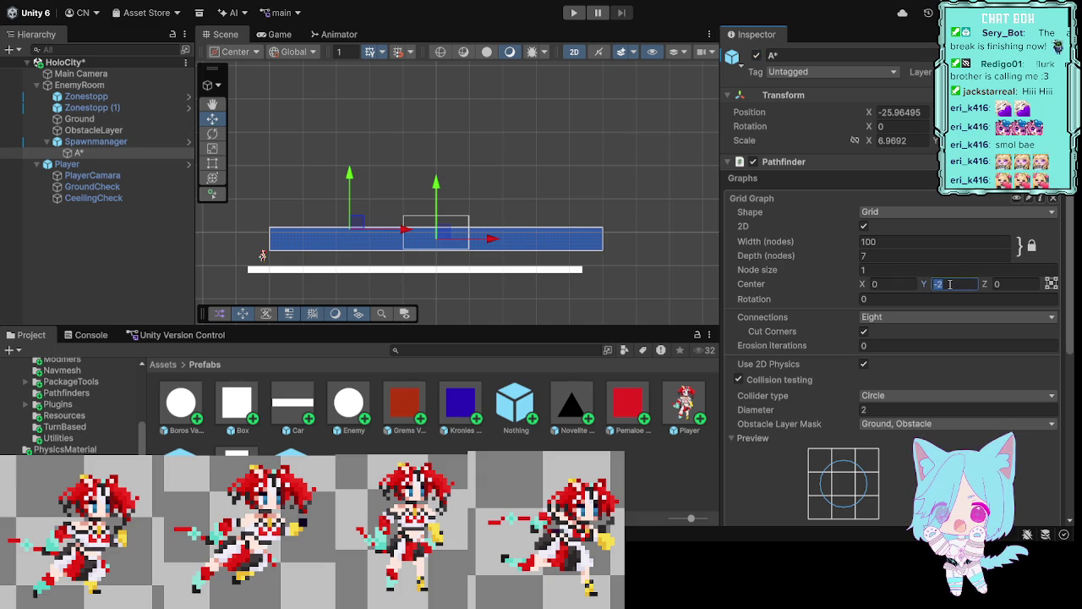
click(911, 285)
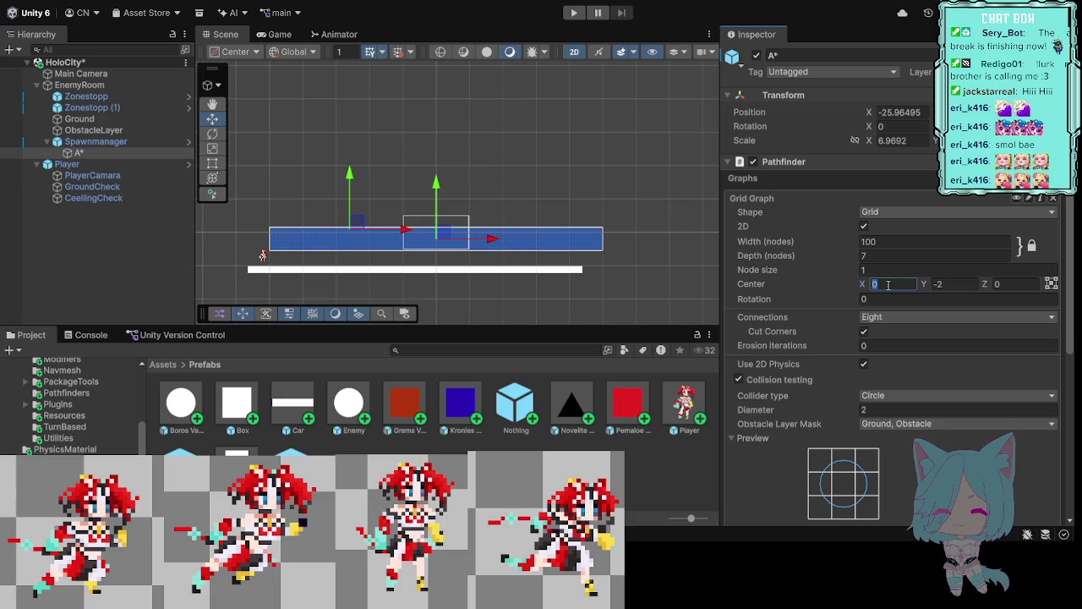
text(-)
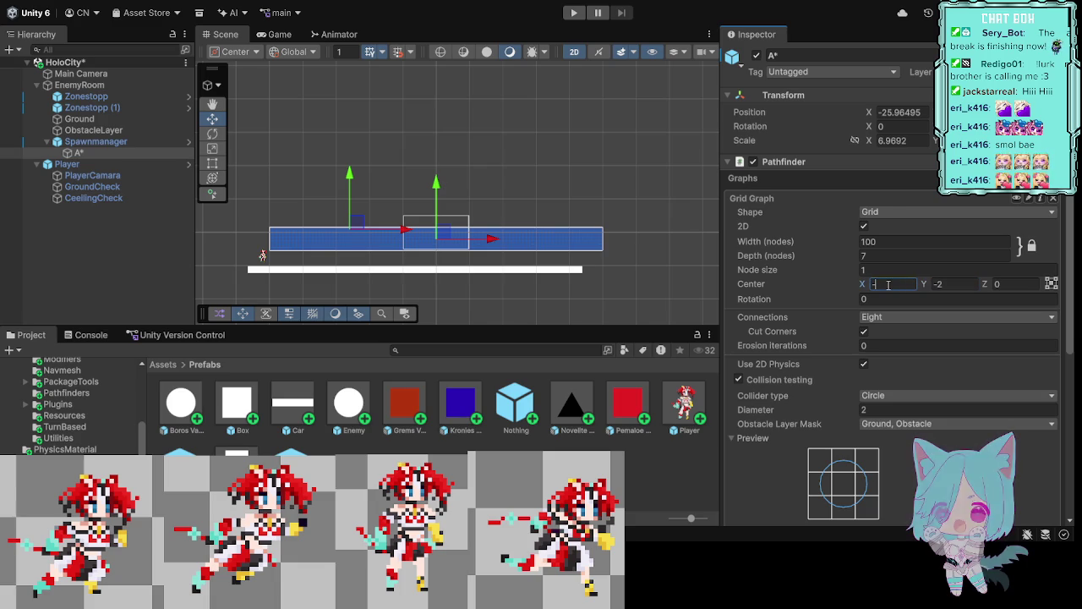
text(5)
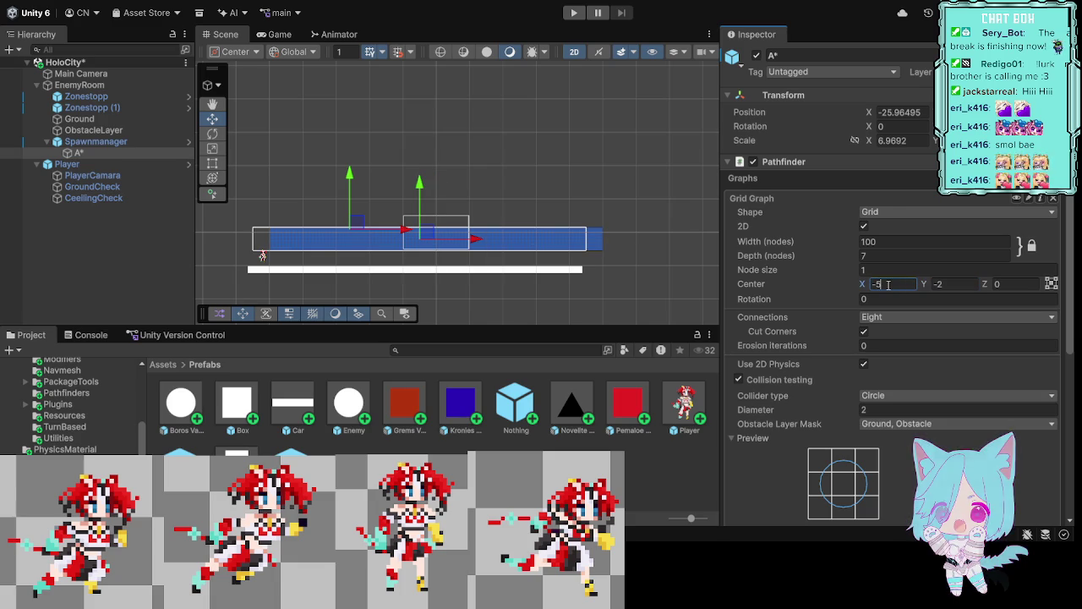
key(BackSpace)
key(BackSpace)
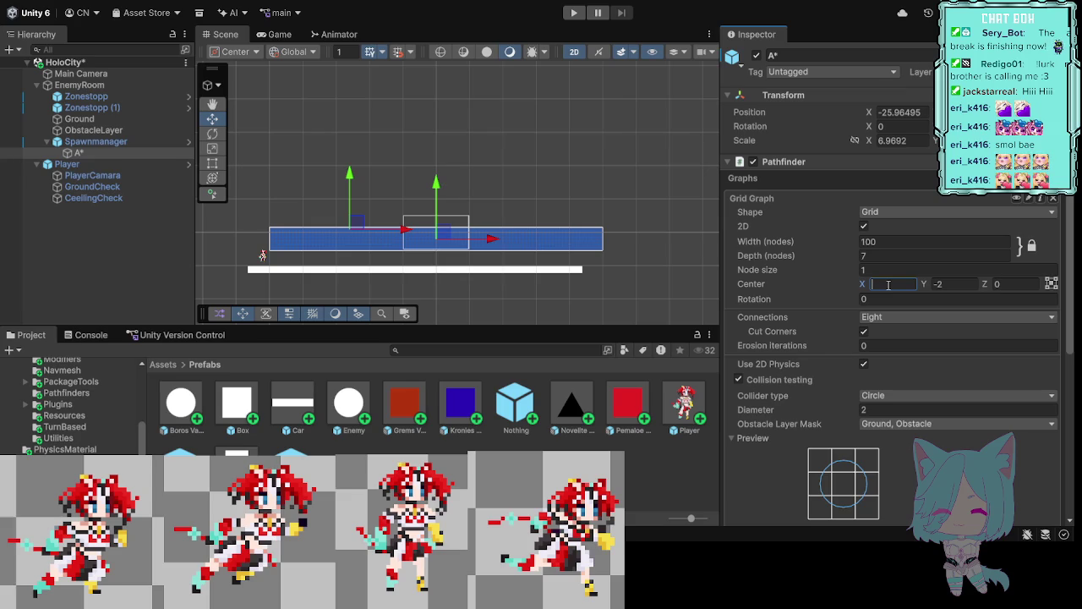
text(5)
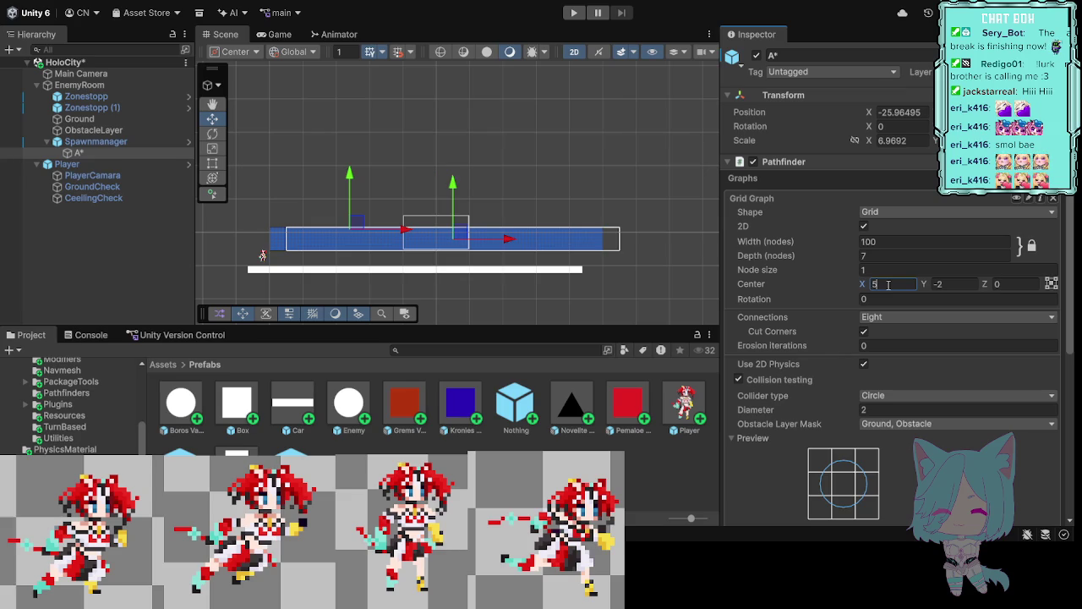
key(BackSpace)
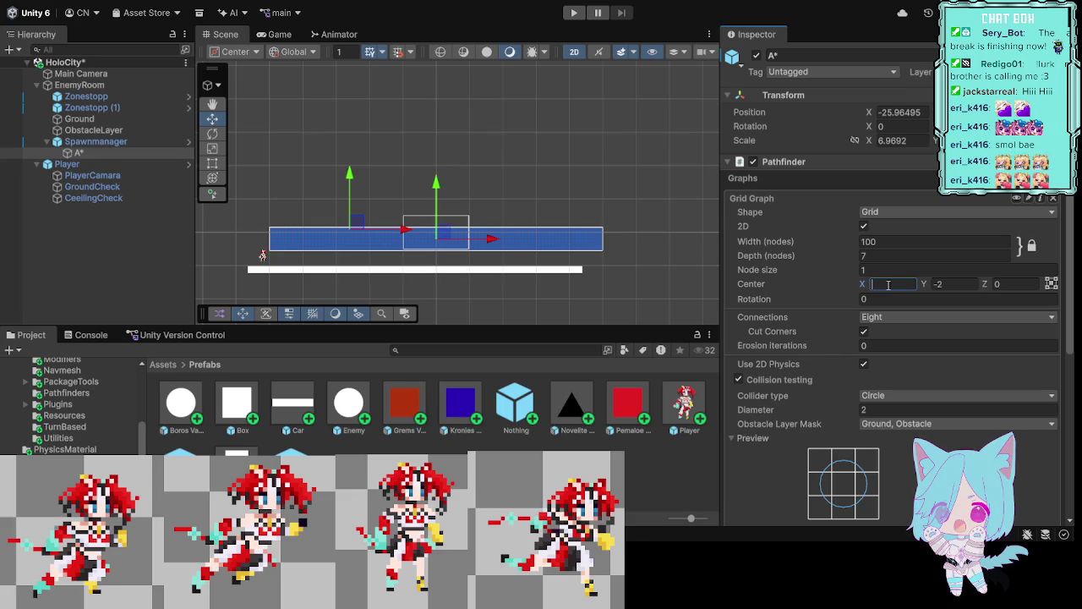
text(-1)
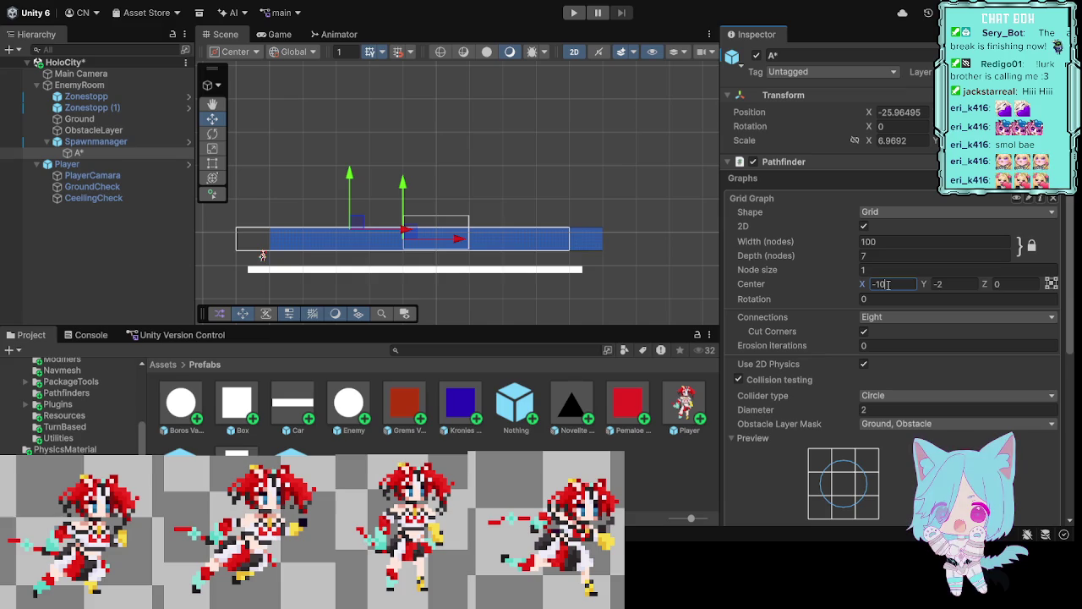
key(BackSpace)
text(8)
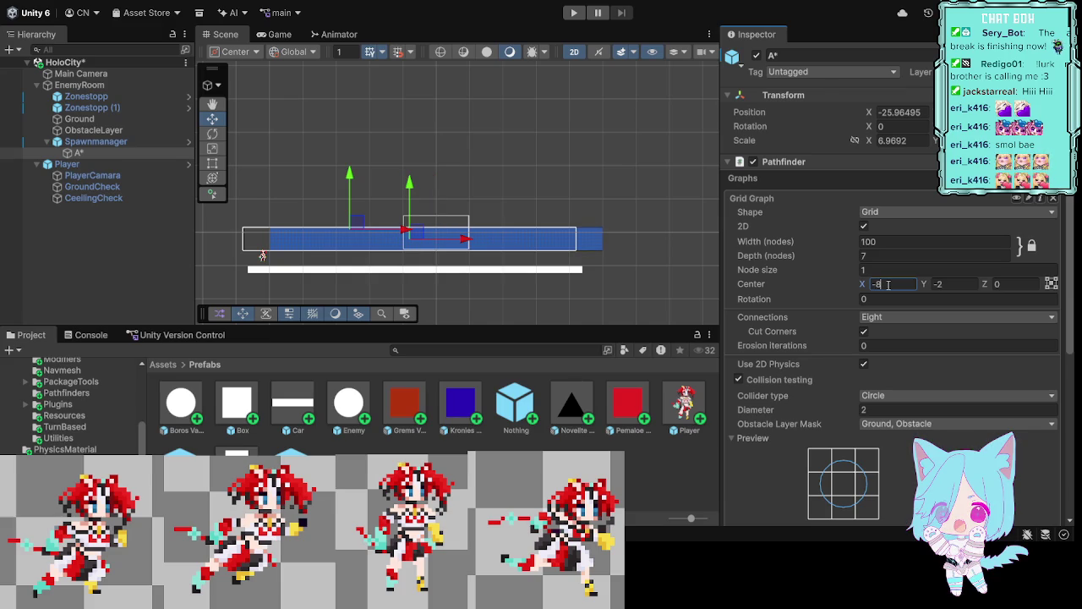
key(BackSpace)
text(7)
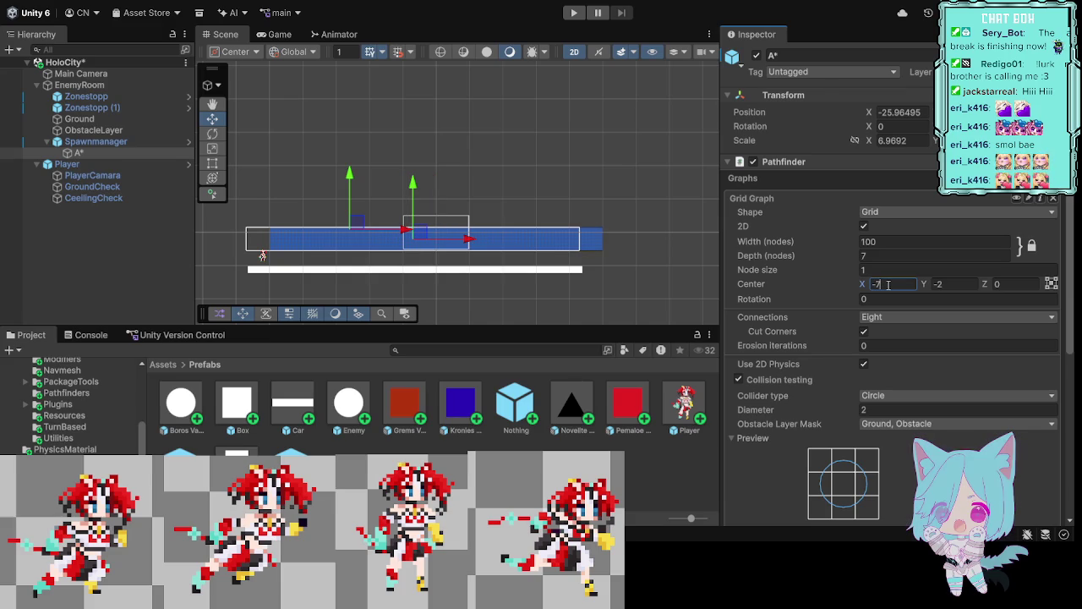
key(BackSpace)
text(6)
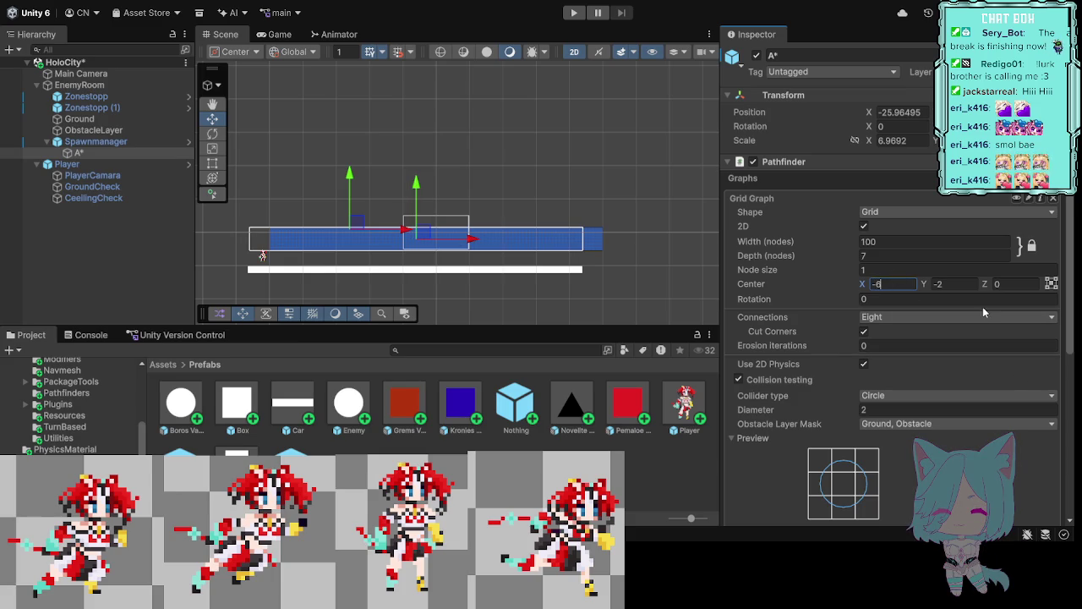
Step: Set the grid's Center Y to 0 and Depth to 30 nodes
click(949, 284)
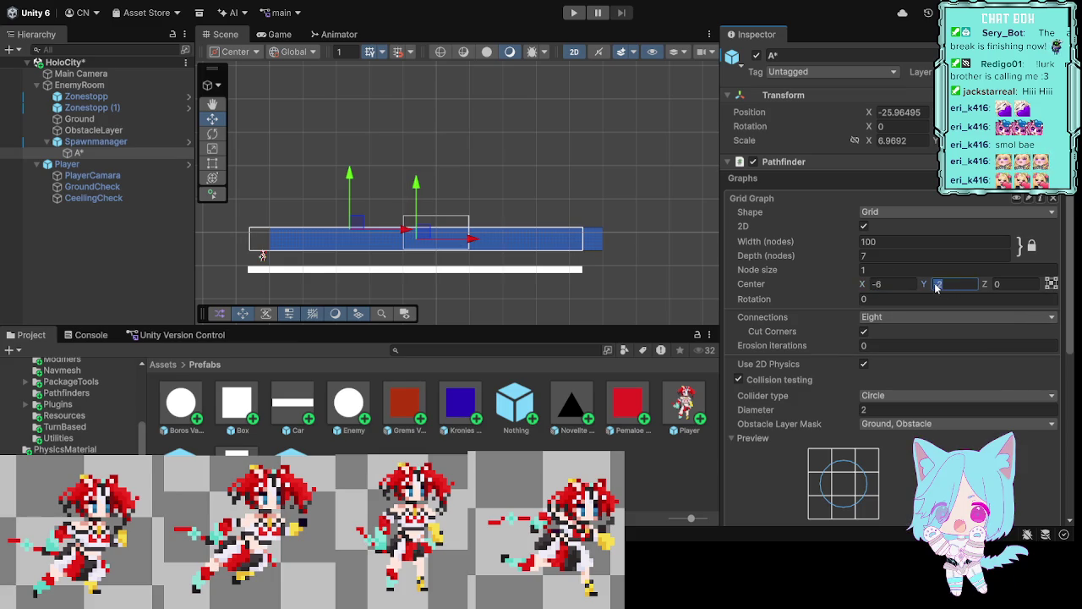
text(0)
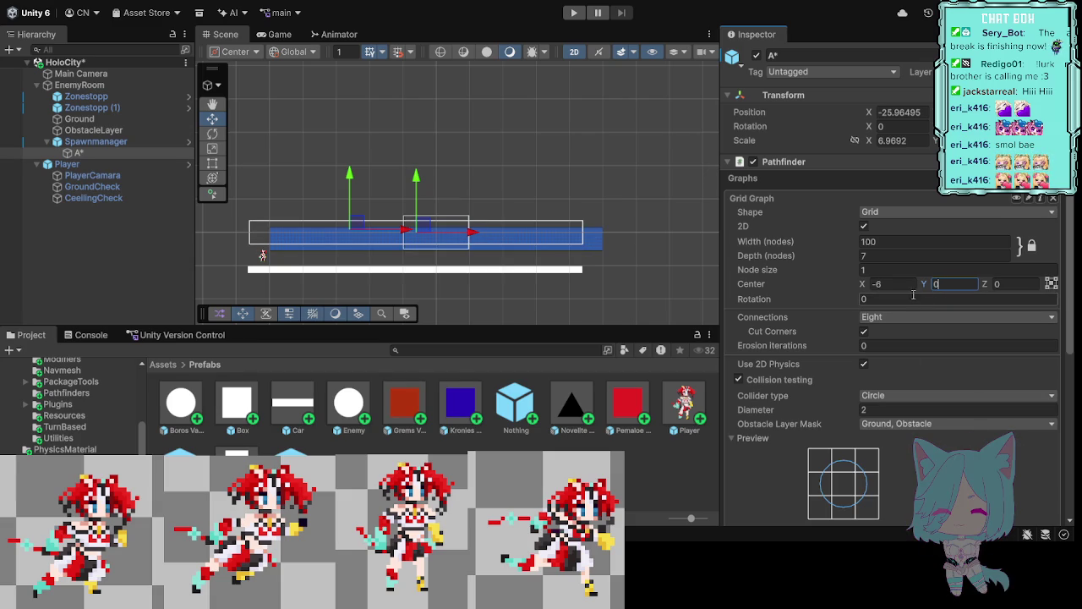
click(883, 256)
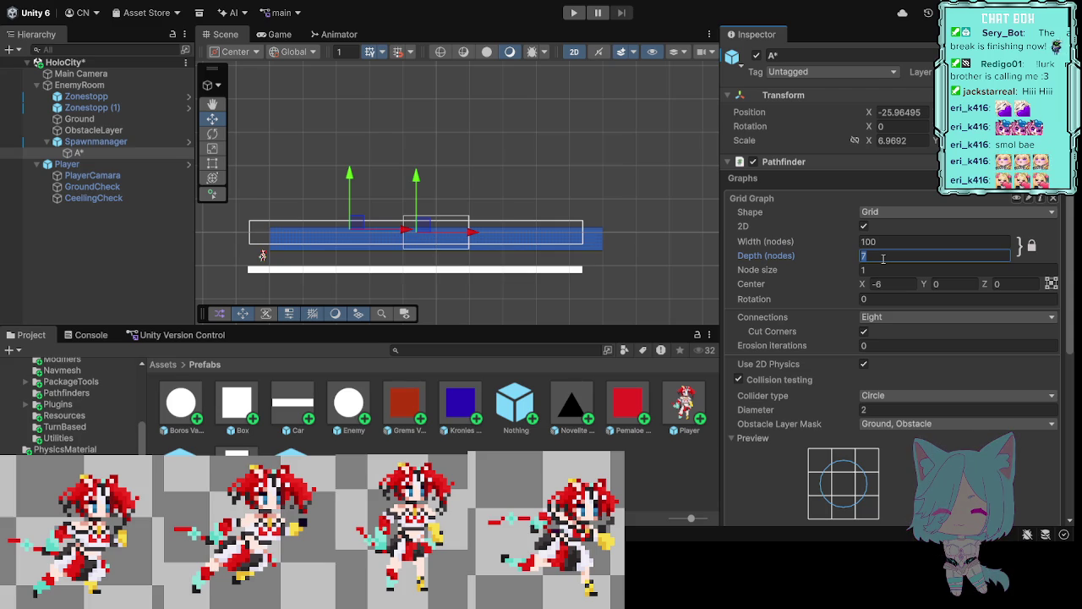
text(4)
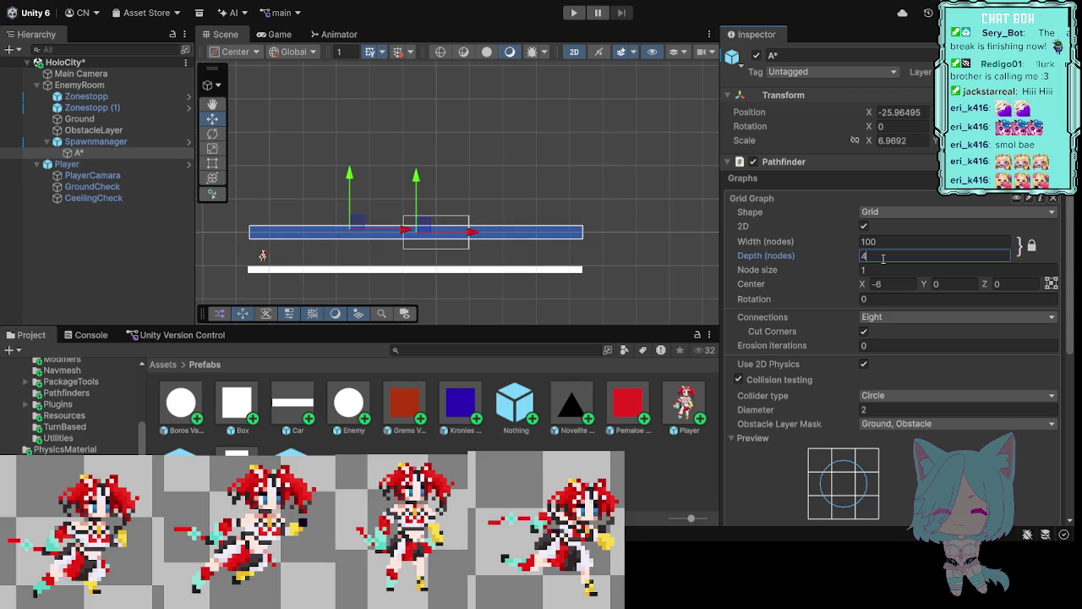
text(0)
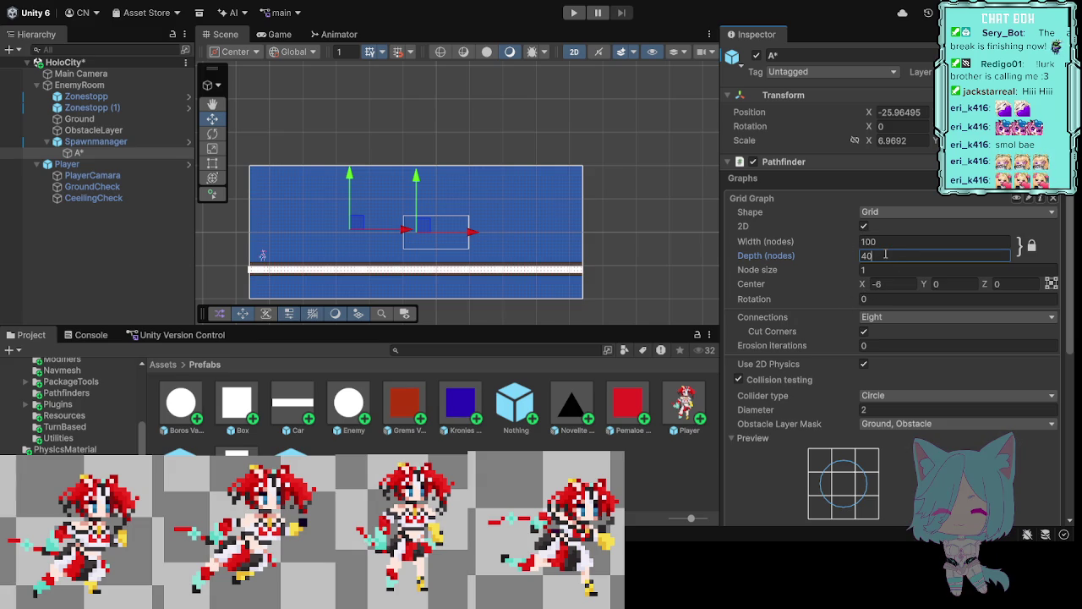
key(BackSpace)
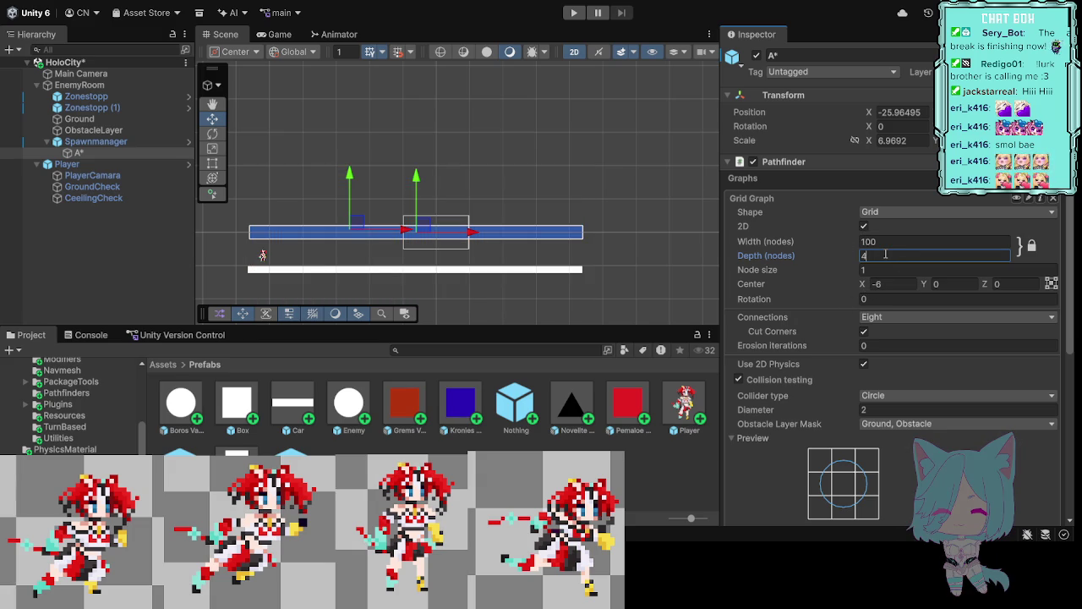
key(BackSpace)
text(3)
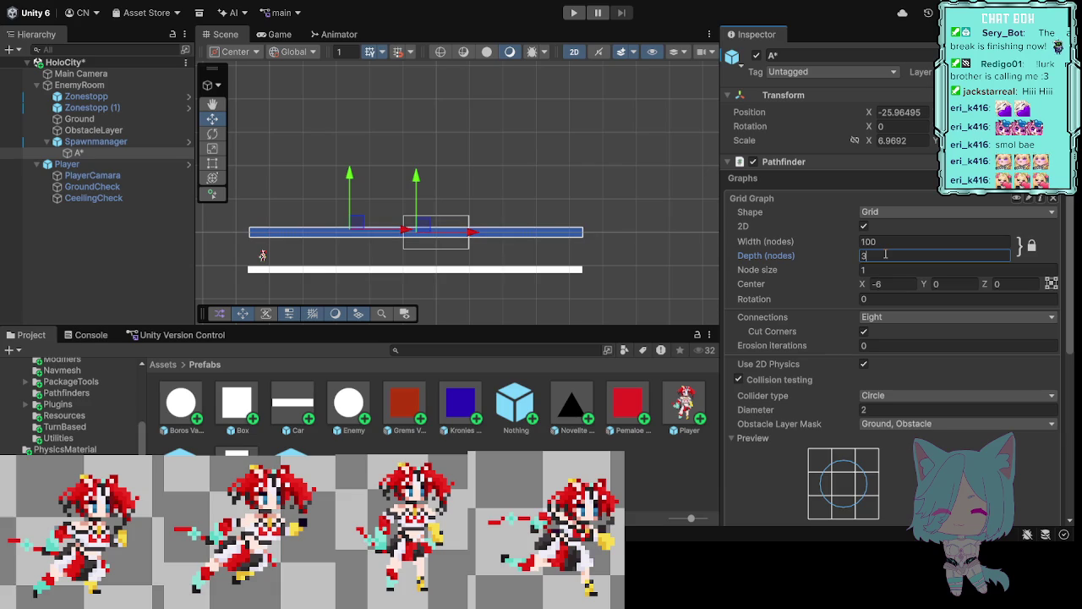
text(0)
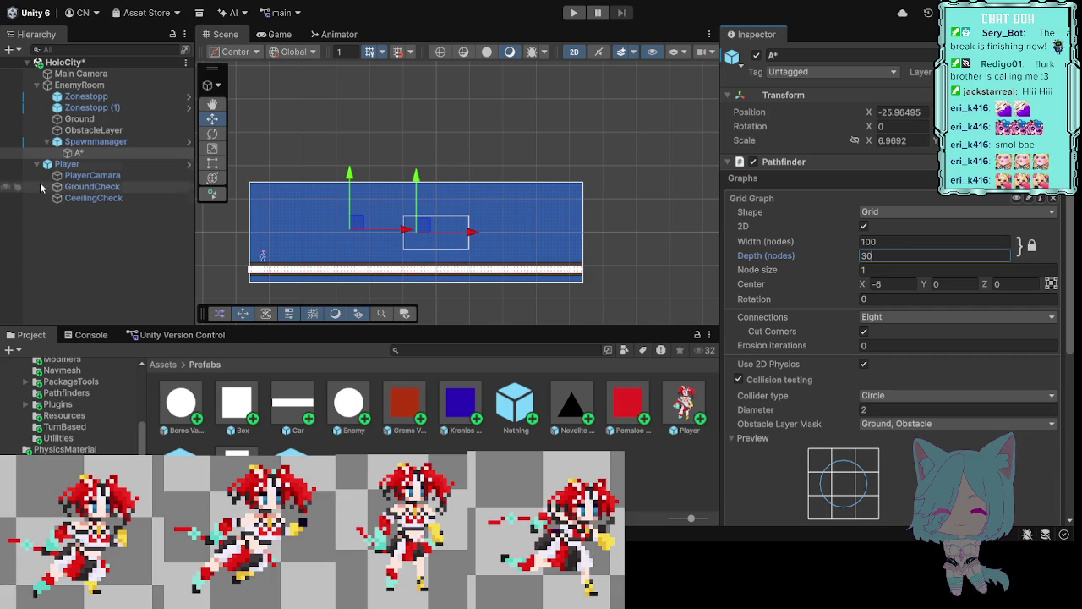
click(98, 99)
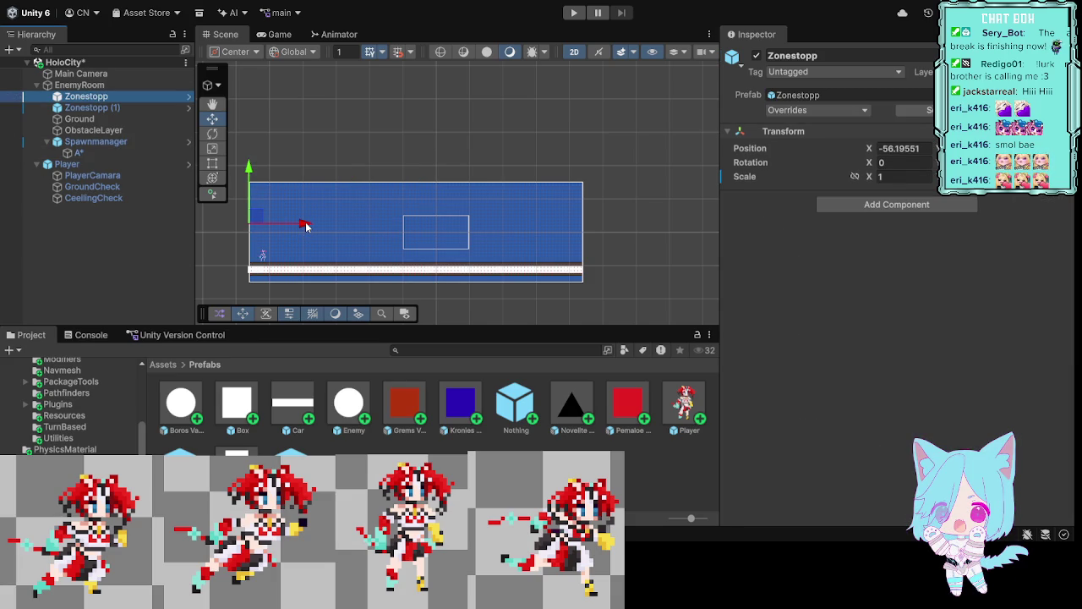
Step: Shift both Zonestopp walls inward to the grid's left and right edges
drag(307, 226, 310, 226)
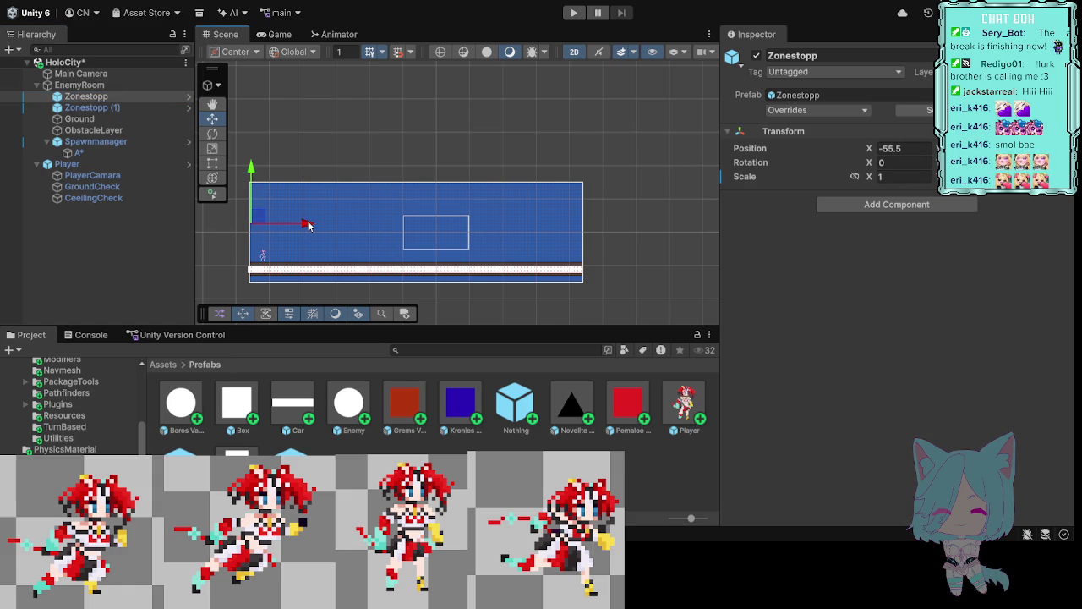
click(114, 108)
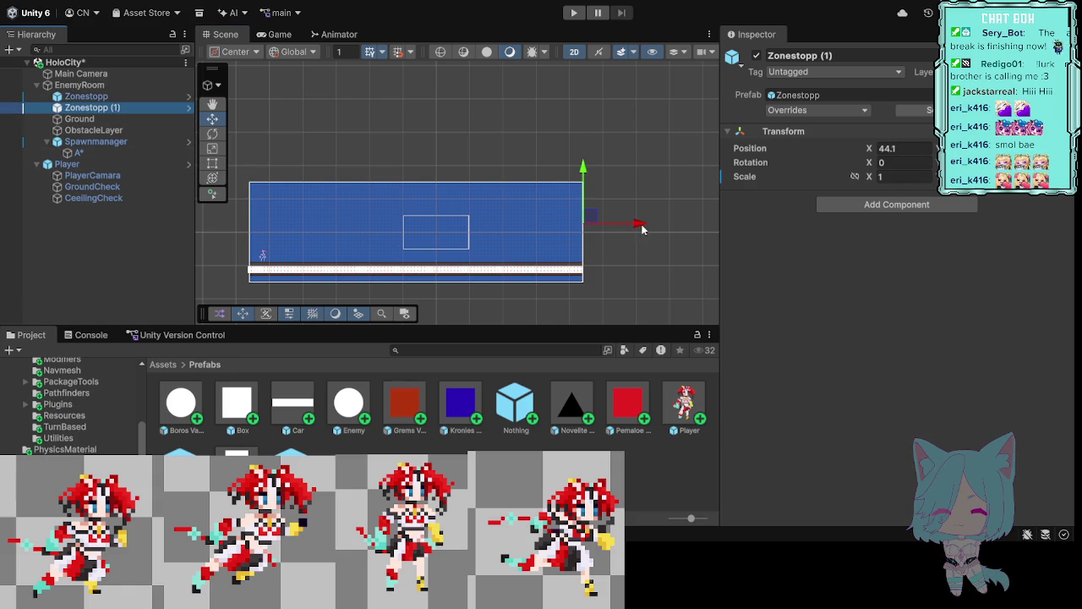
drag(641, 227, 640, 226)
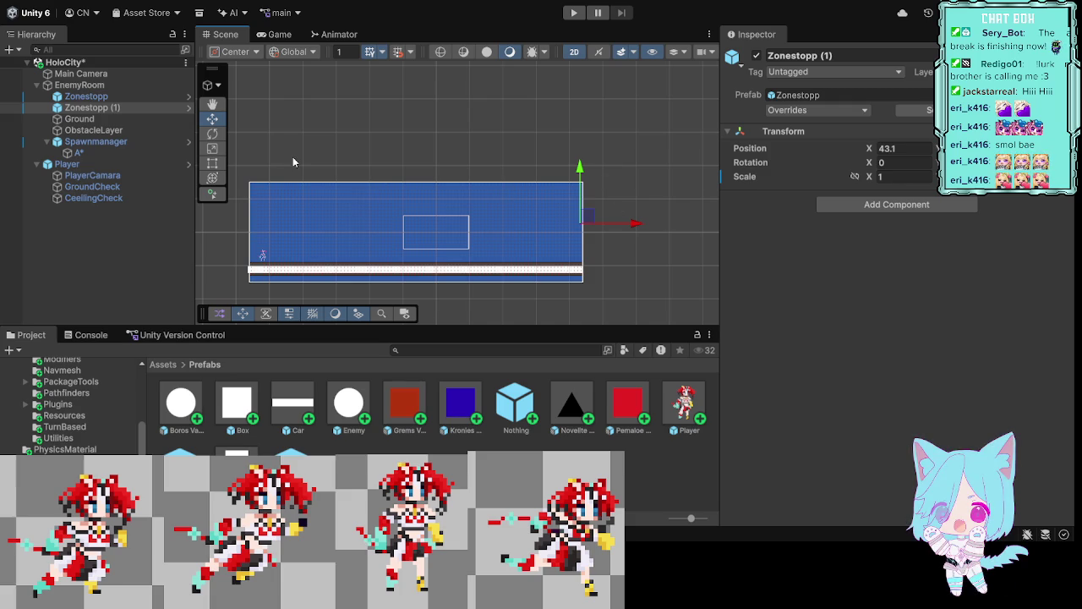
Step: Rescan the A* grid graph and select the Zonestopp prefab asset
click(89, 154)
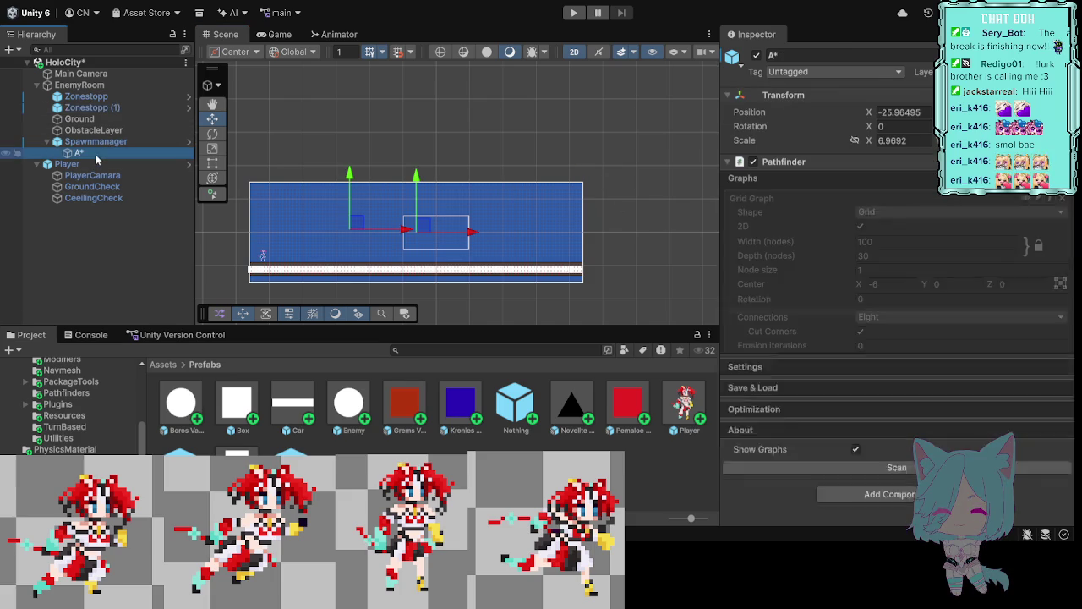
scroll(812, 355, down, 10)
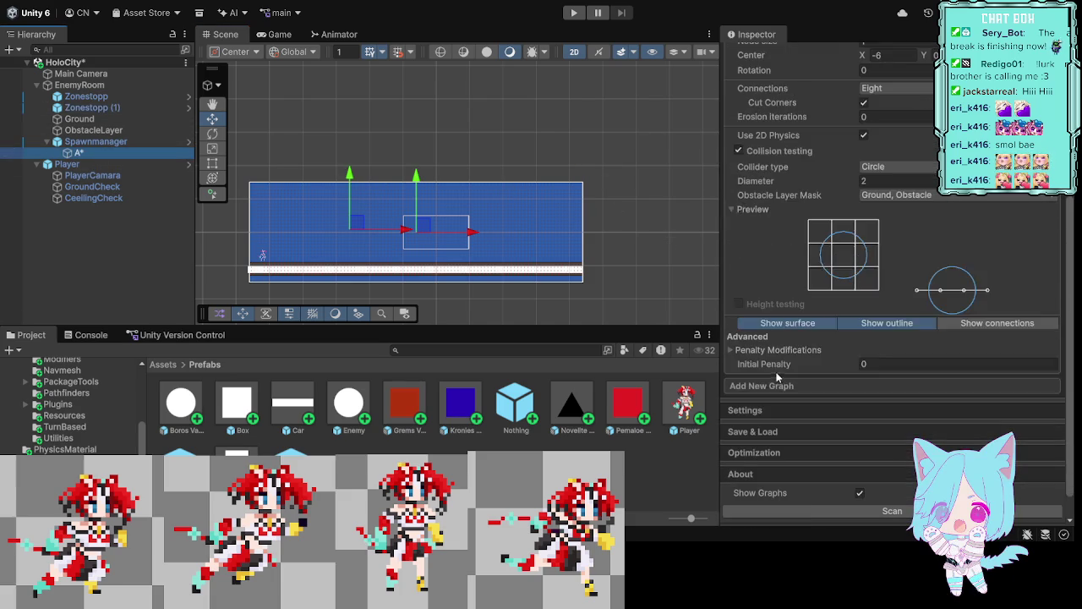
click(874, 483)
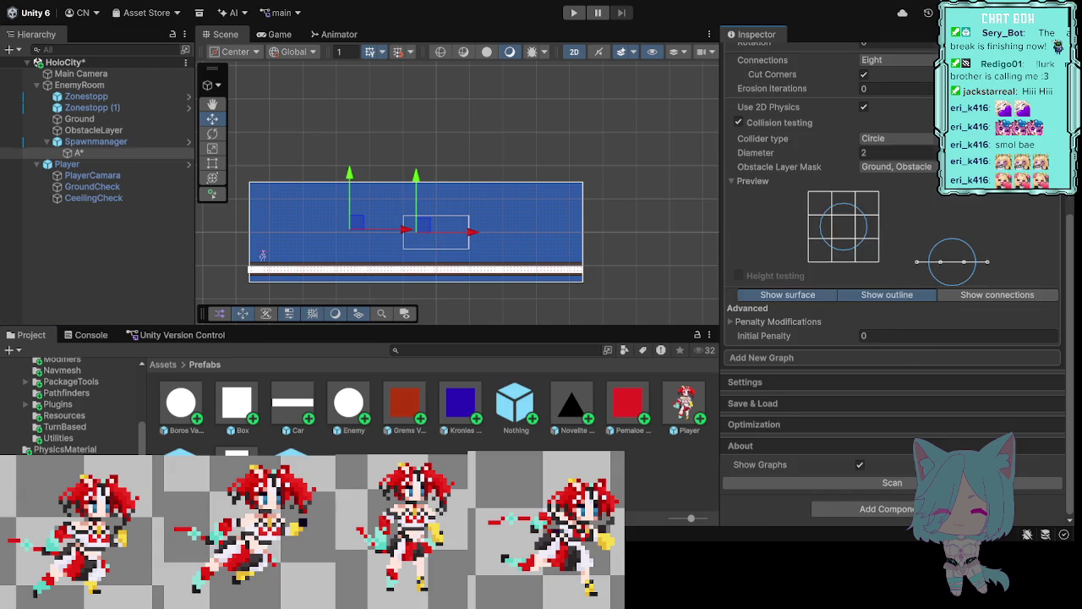
click(85, 95)
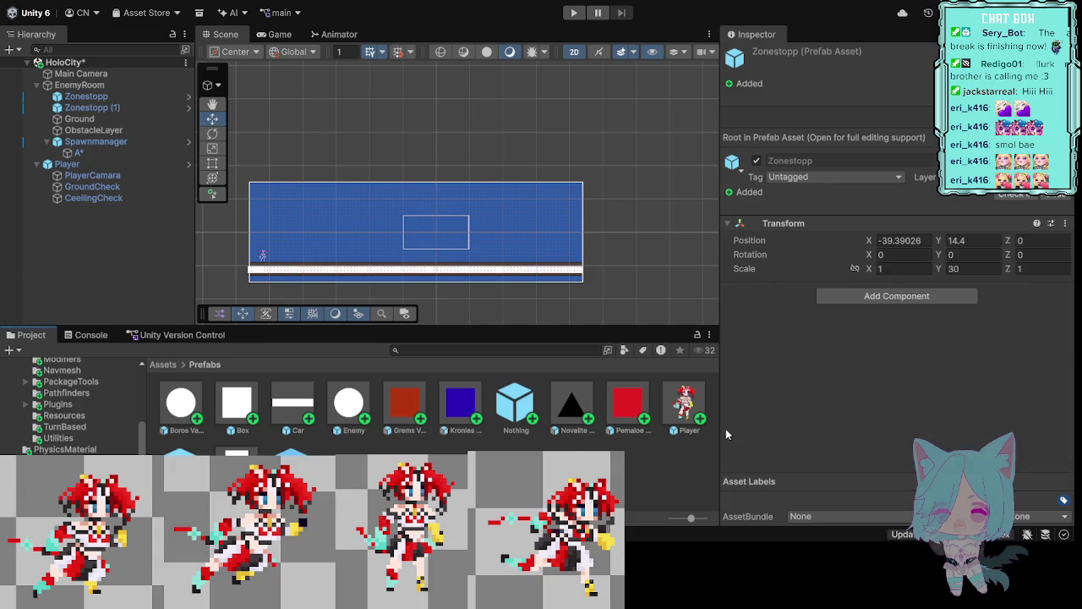
Step: Add a Box Collider 2D to the Zonestopp wall and nudge it slightly right
click(682, 459)
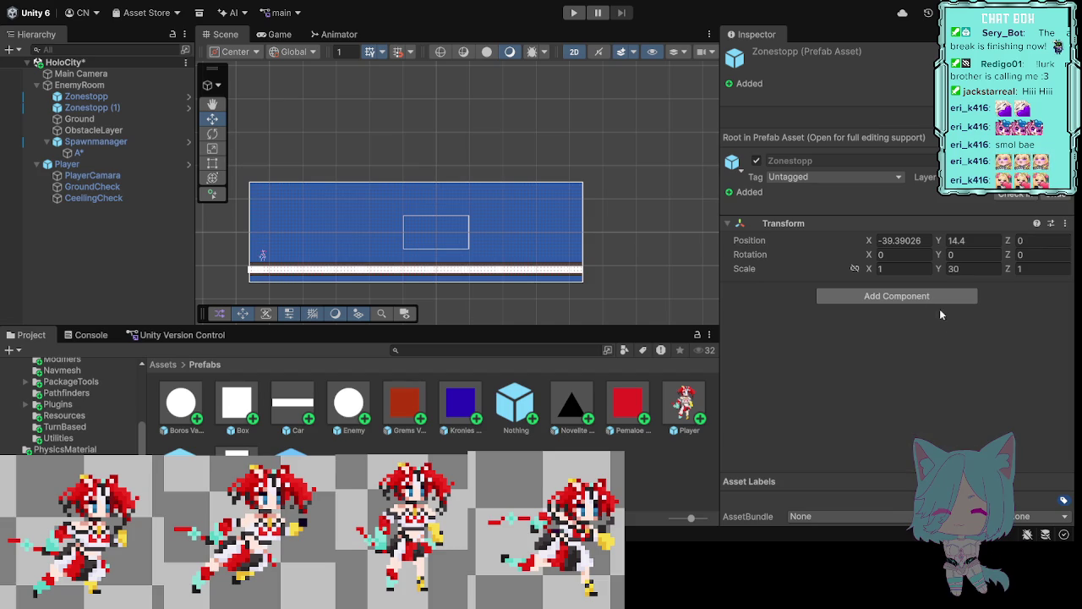
key(ctrl+z)
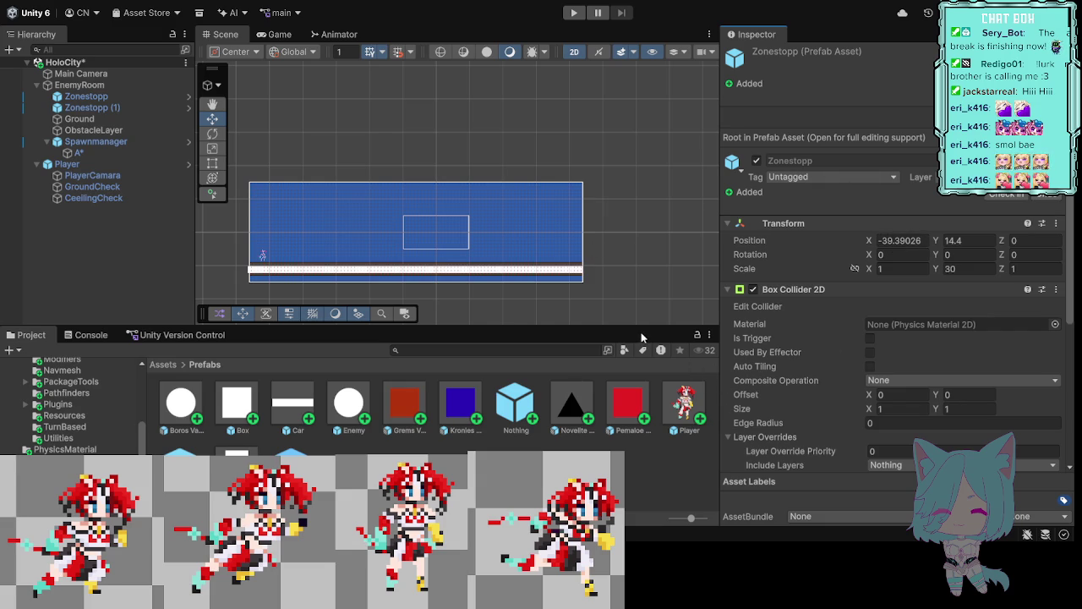
scroll(821, 289, down, 4)
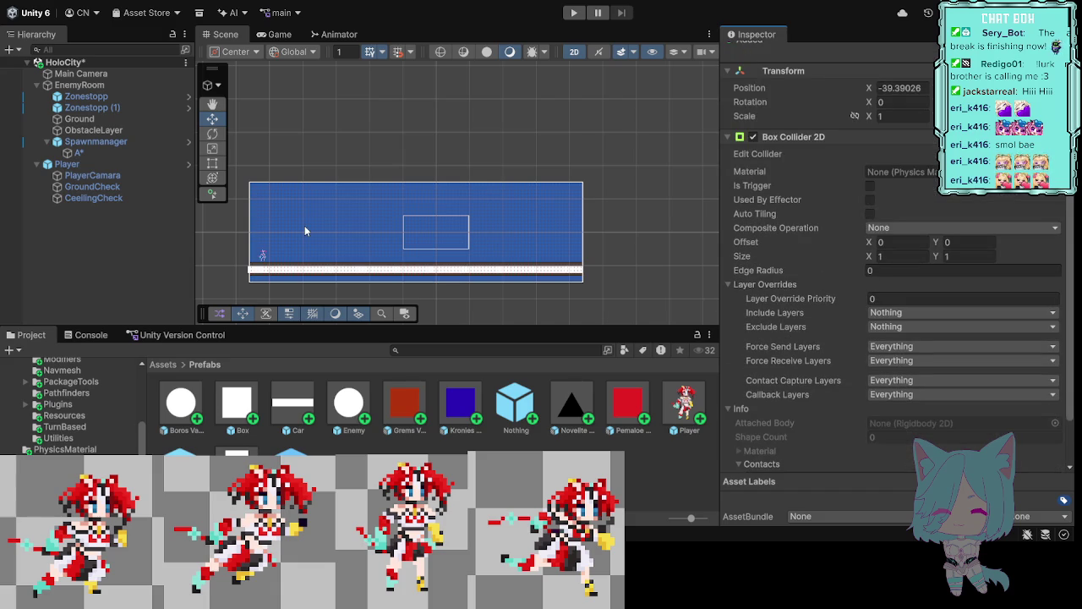
click(106, 108)
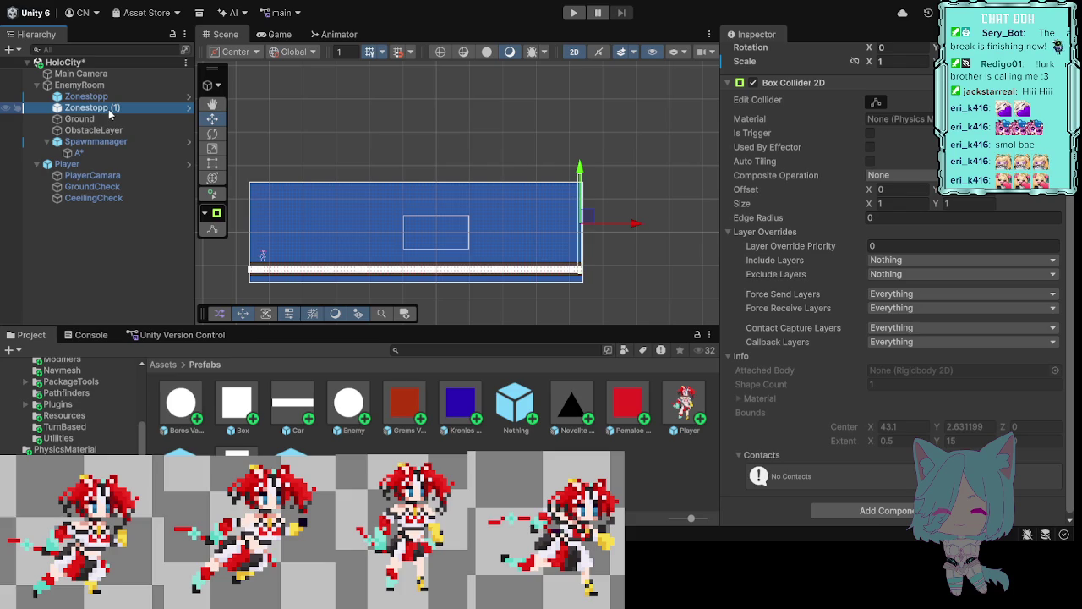
click(109, 97)
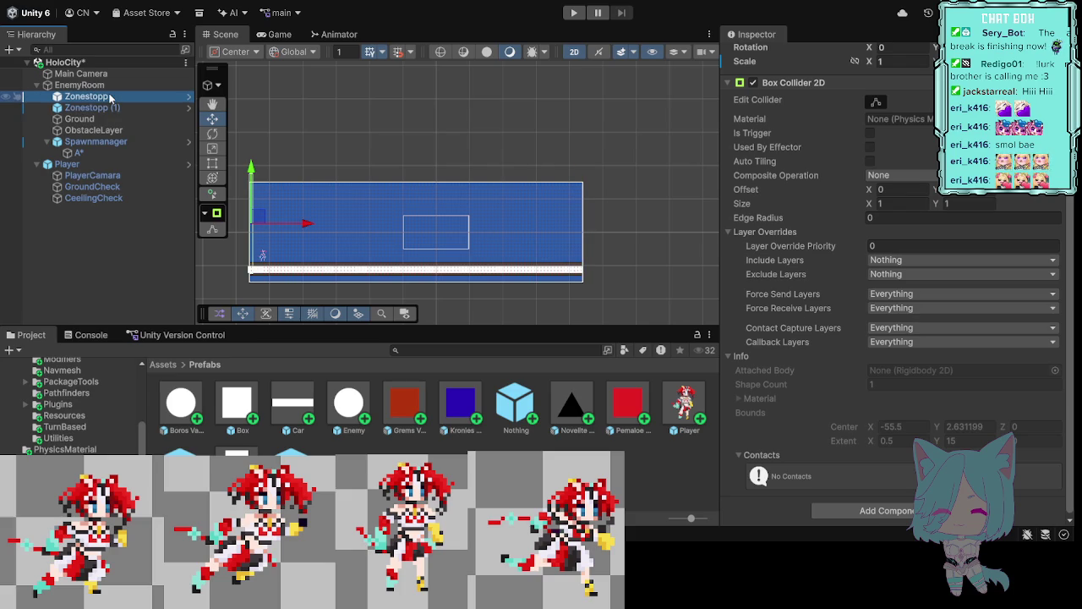
click(309, 227)
drag(310, 226, 310, 225)
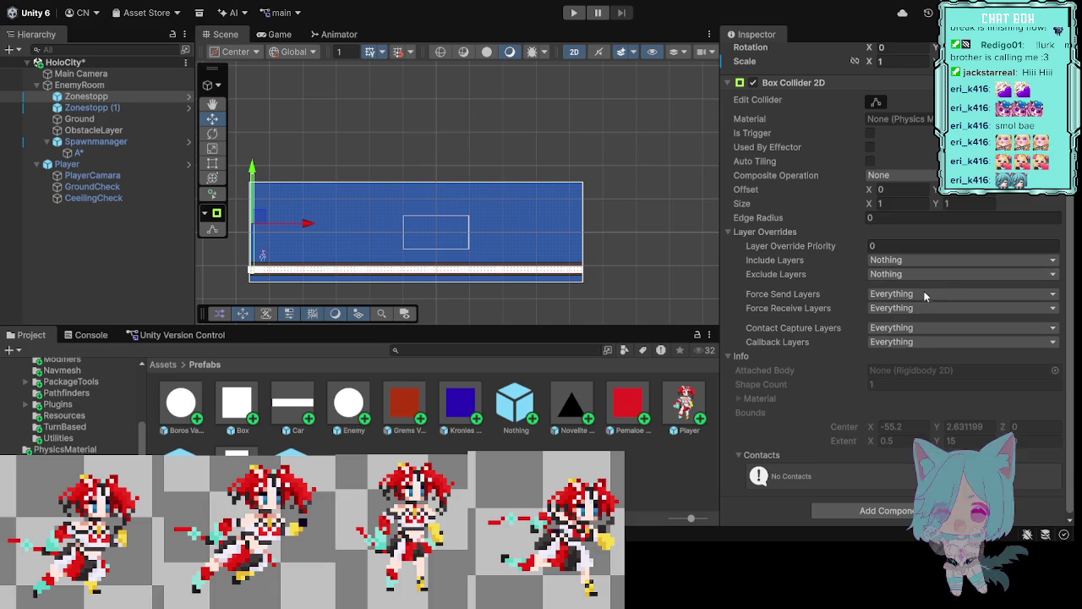
Step: Exclude the Player and Enemy layers in the collider's Layer Overrides
click(905, 390)
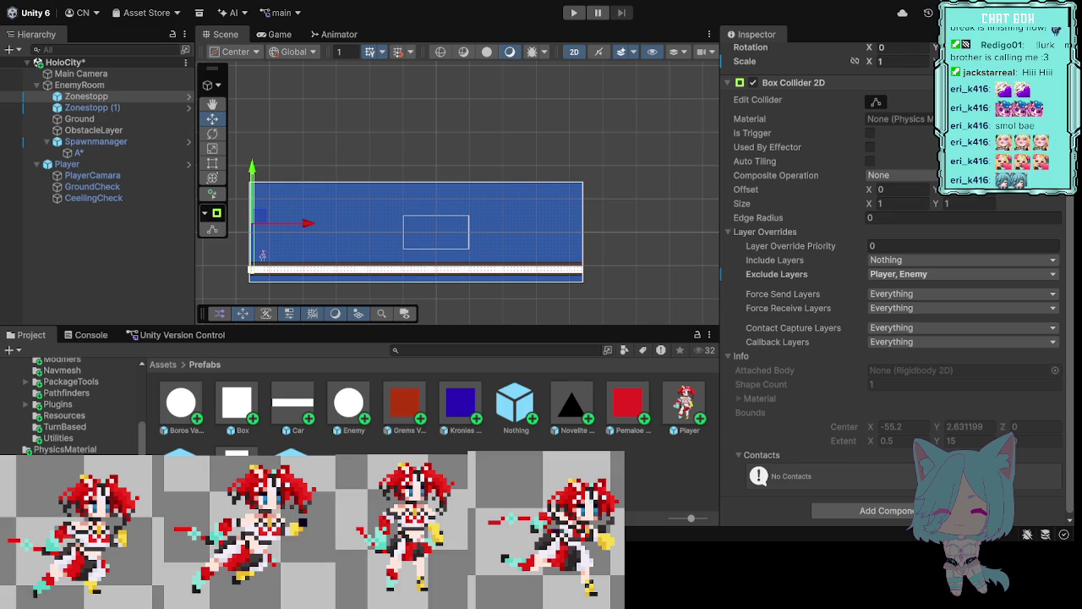
click(674, 481)
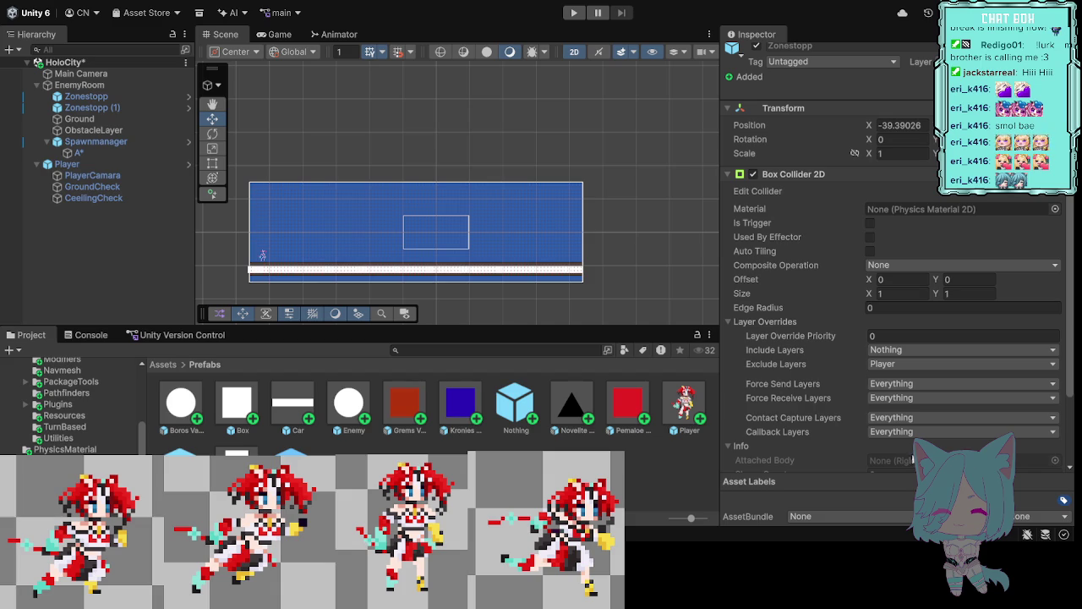
click(888, 503)
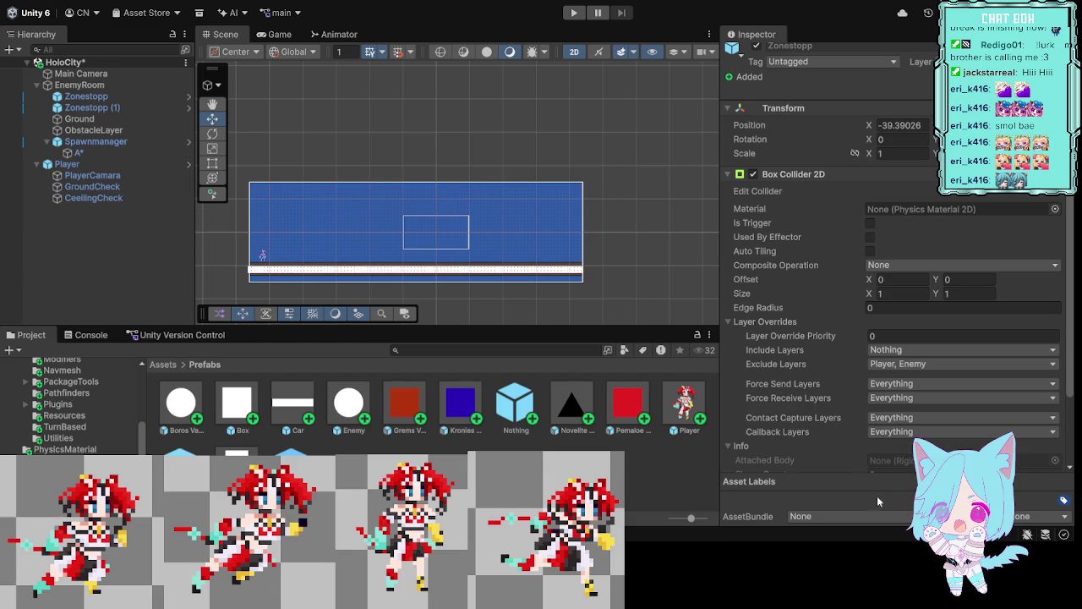
click(668, 279)
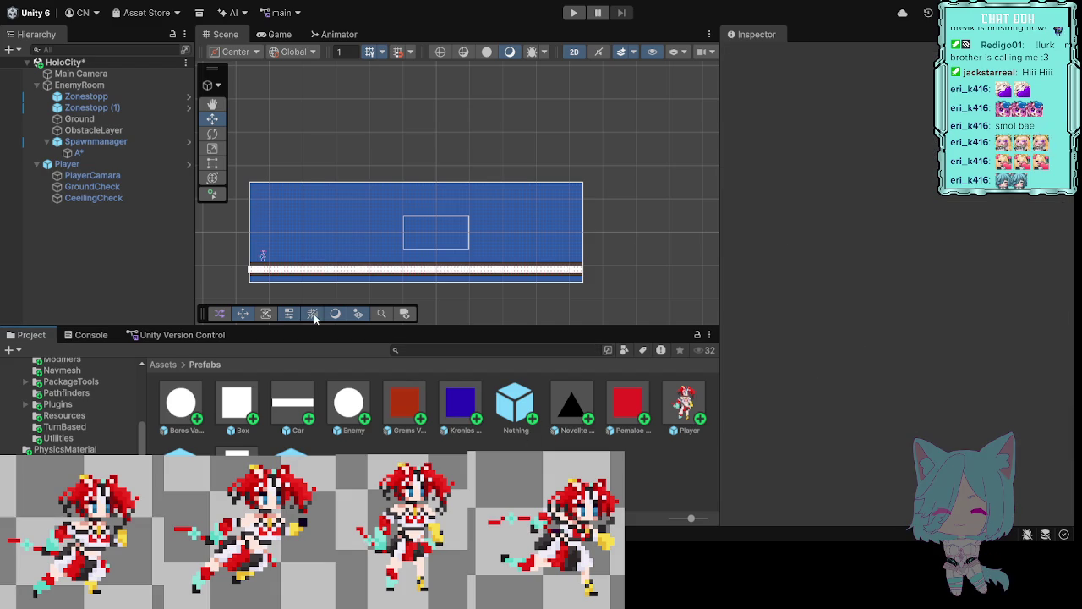
Step: Scan the A* grid graph under Spawnmanager, then select the Main Camera
click(95, 141)
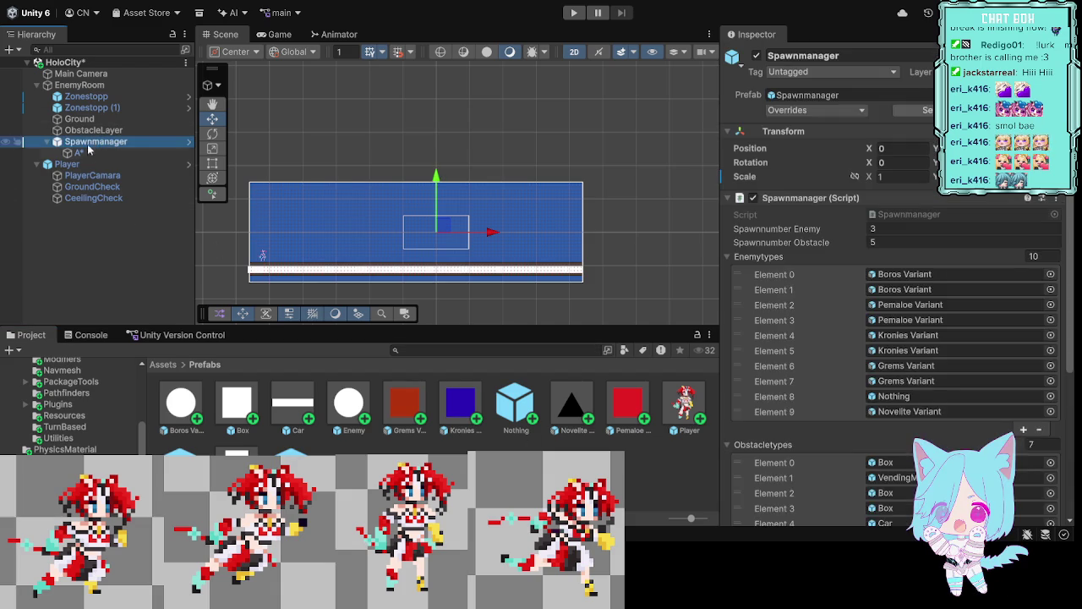
click(85, 153)
scroll(847, 352, down, 5)
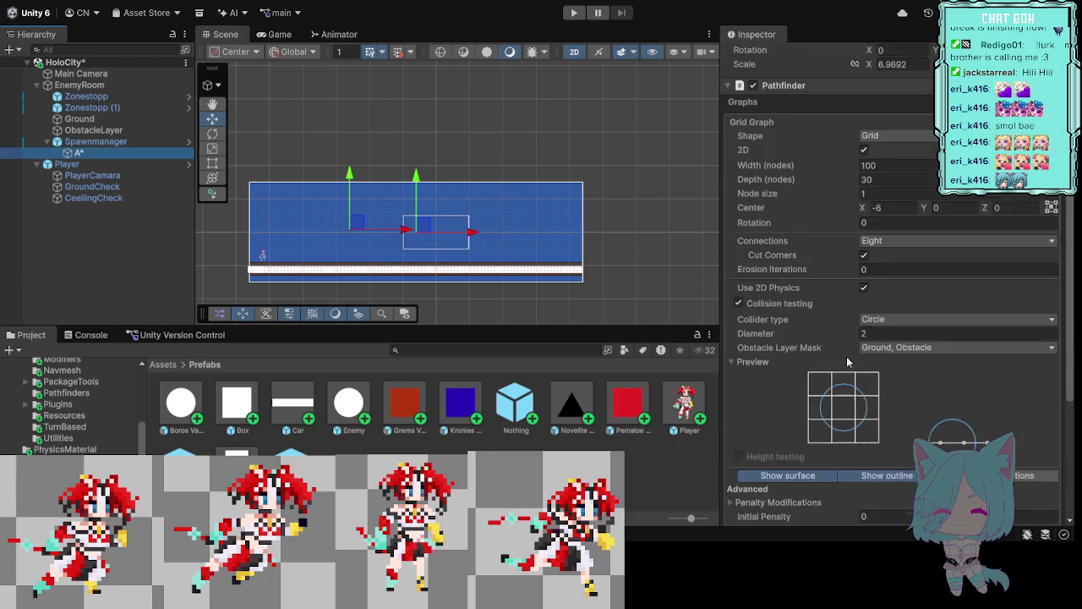
scroll(862, 388, down, 2)
click(875, 481)
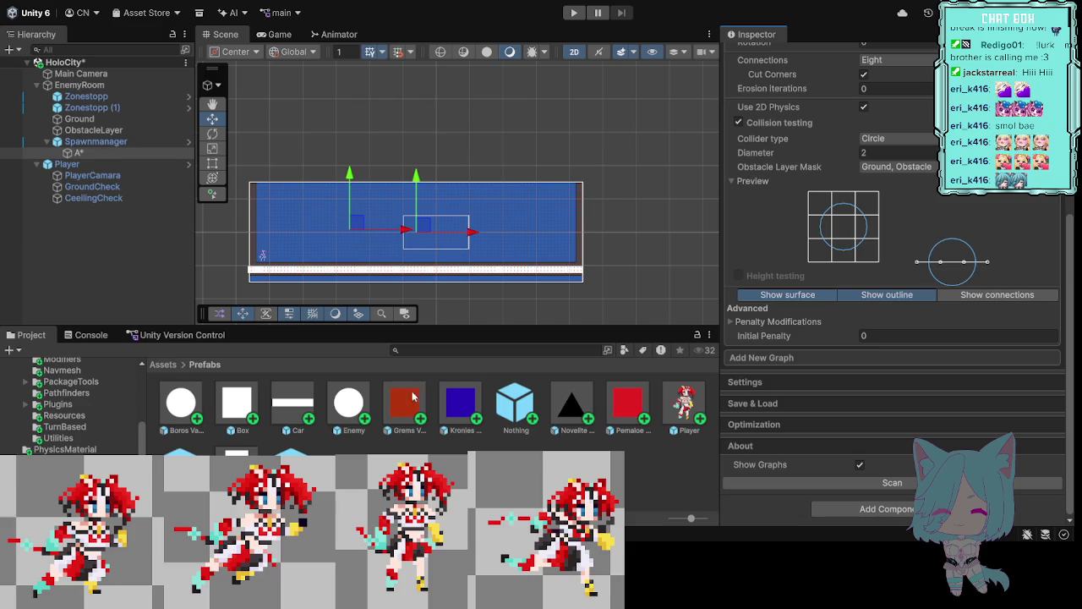
click(85, 75)
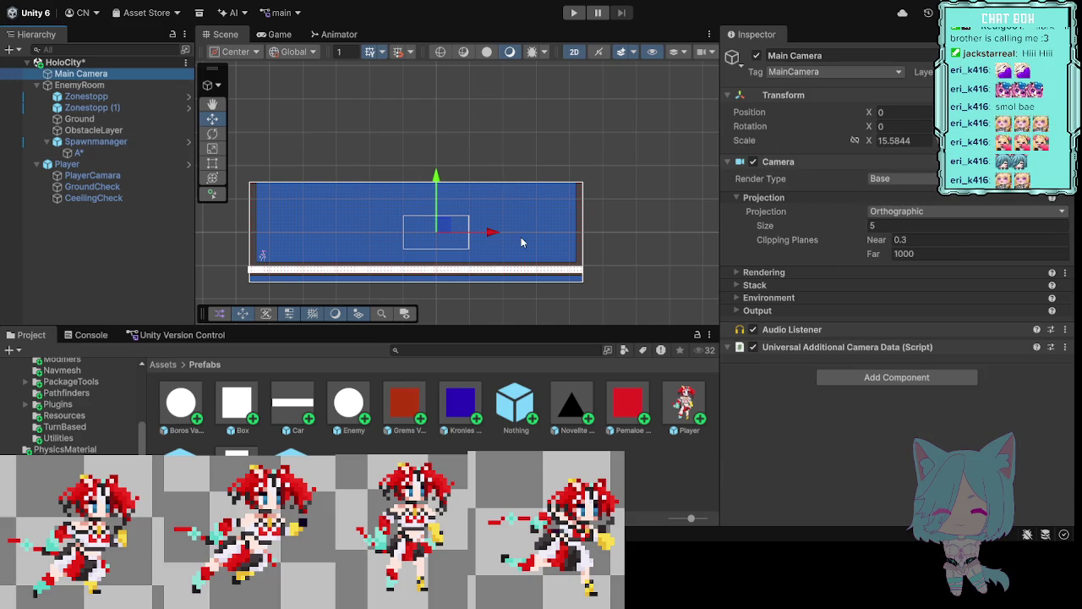
Step: Add a CinemachineBrain to Main Camera from PlayerCamara's warning and enter Play mode
click(80, 175)
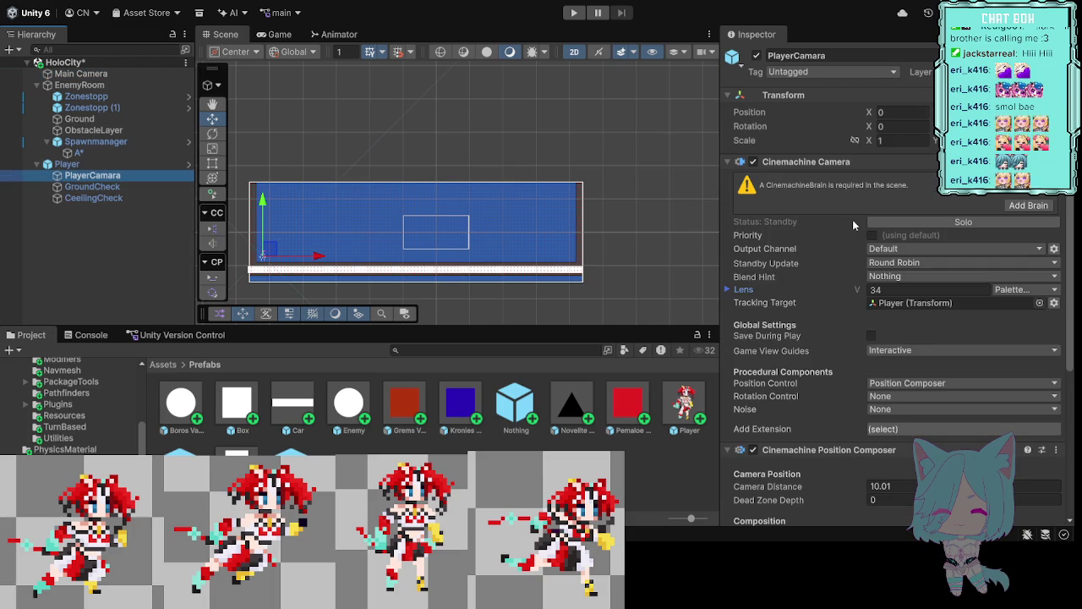
click(1039, 206)
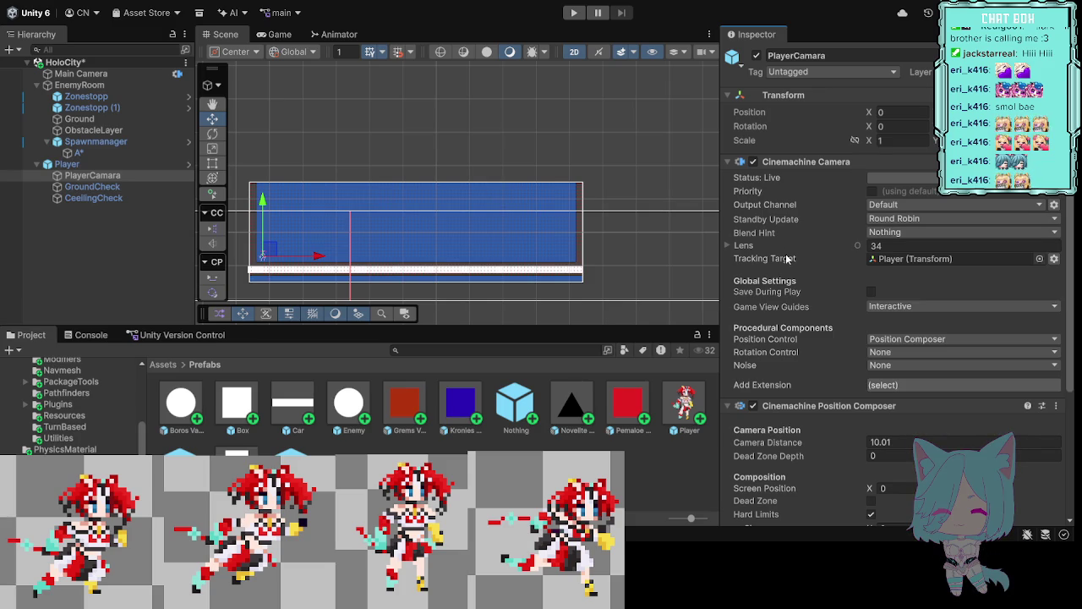
click(572, 14)
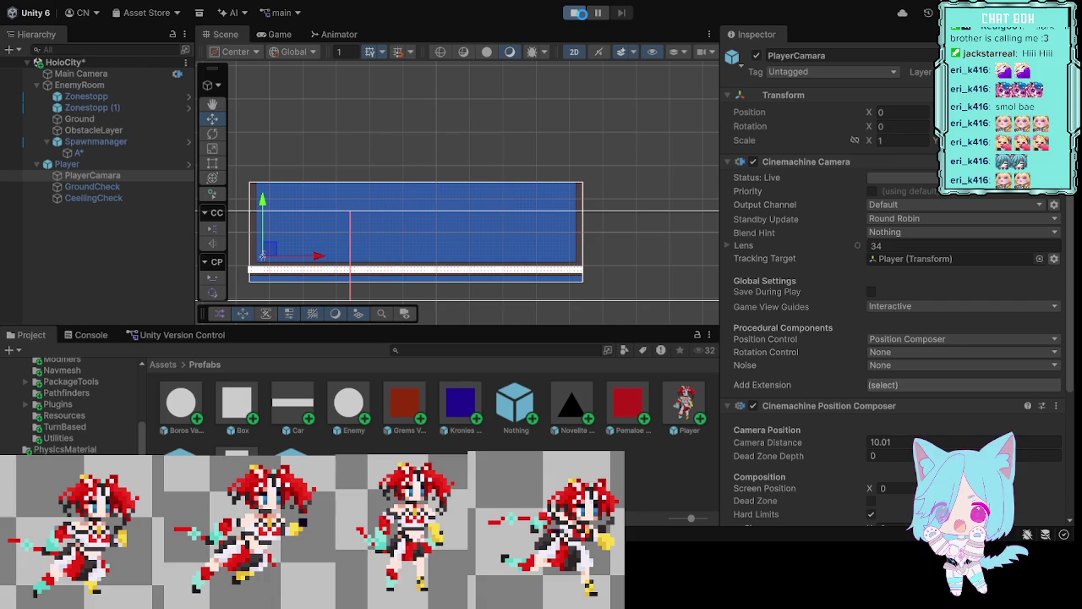
Step: Walk the character left and right, jump onto the steps and tall block, then stop
click(580, 13)
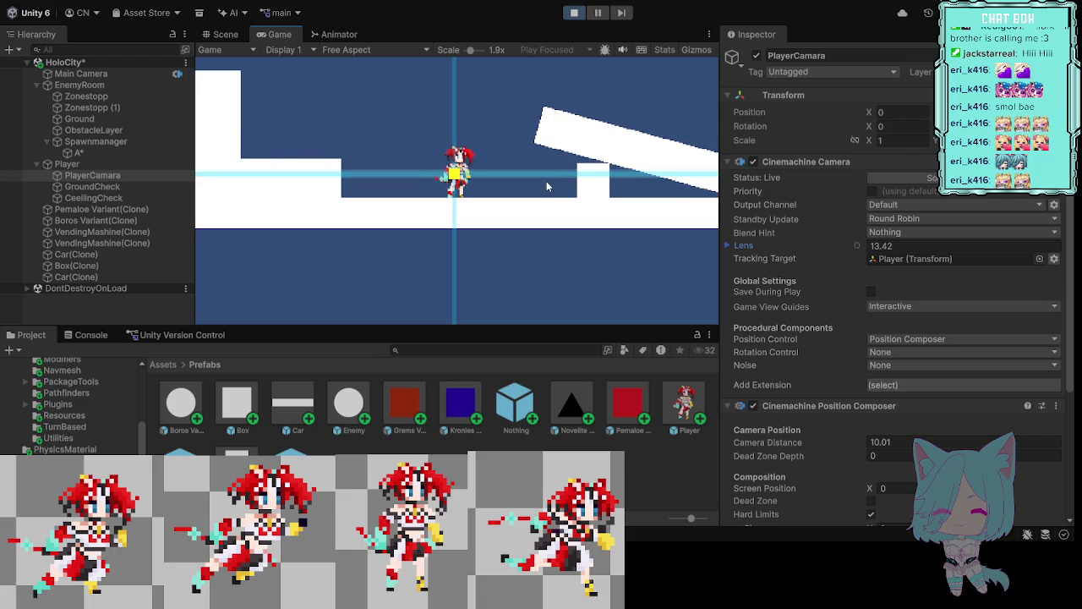
key(a)
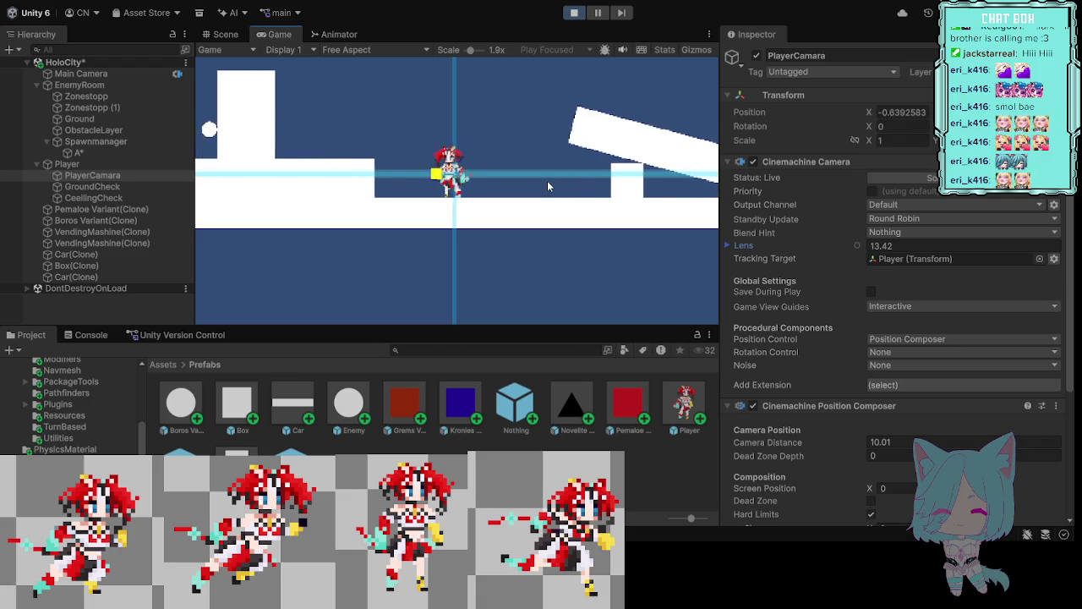
key(space)
key(d)
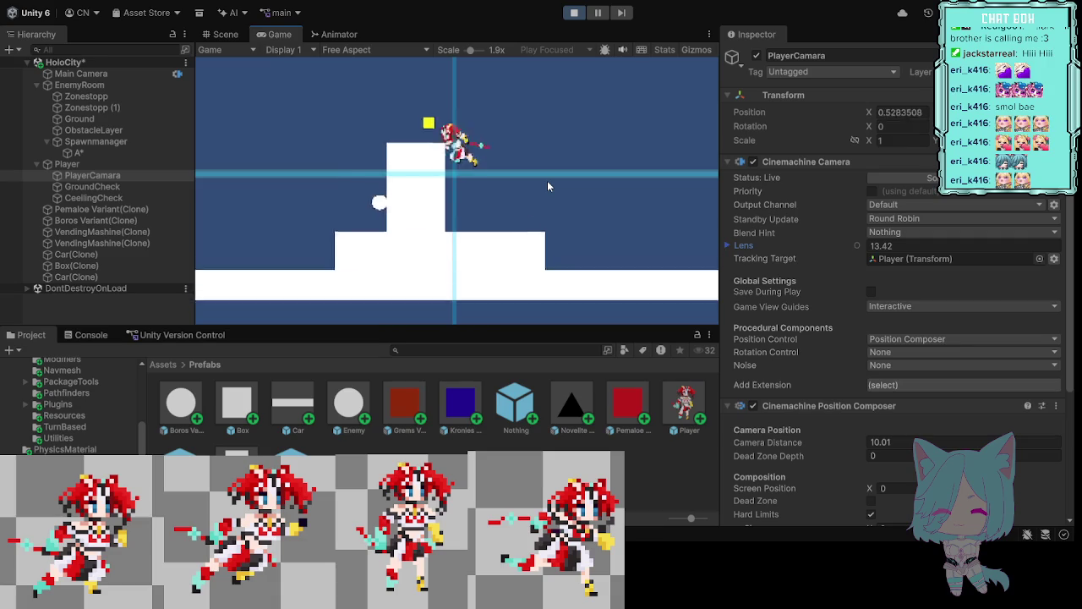
key(a)
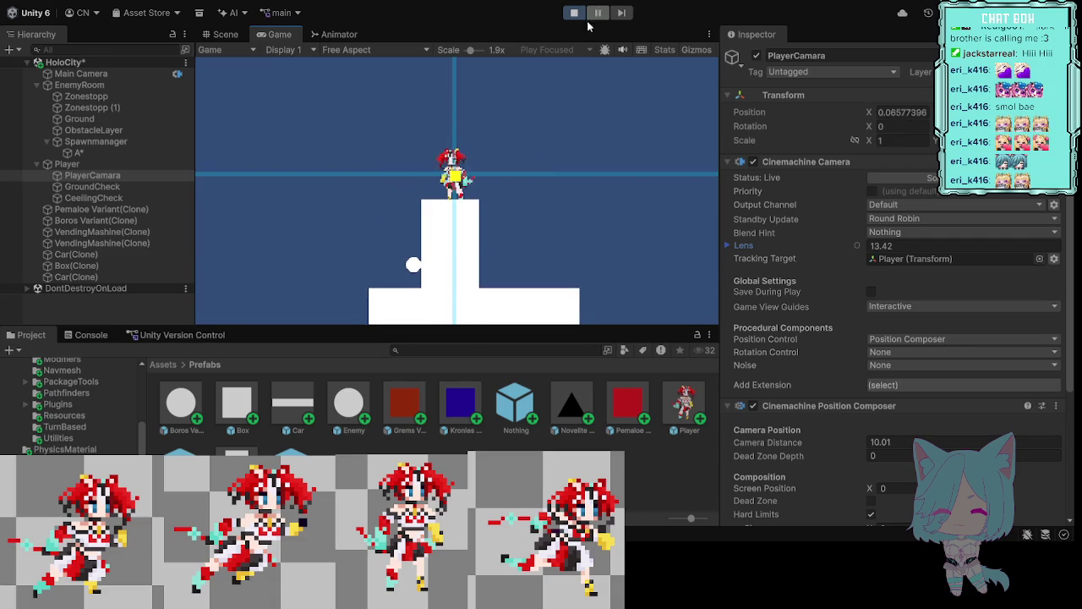
click(574, 12)
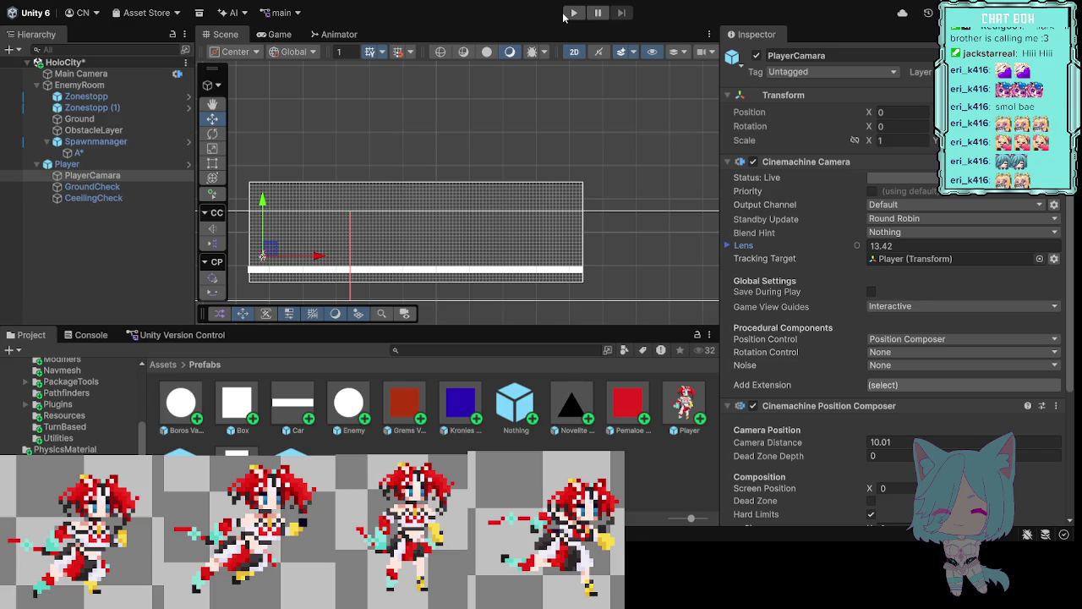
Step: Disable the A* object and drag the collapsed EnemyRoom into Assets > Prefabs
click(100, 152)
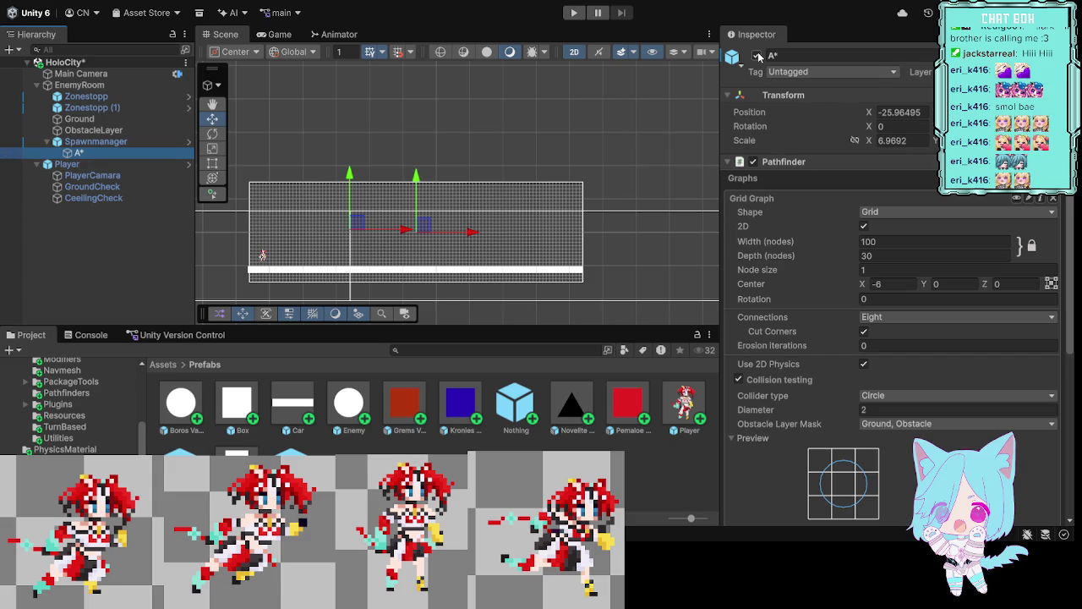
click(757, 56)
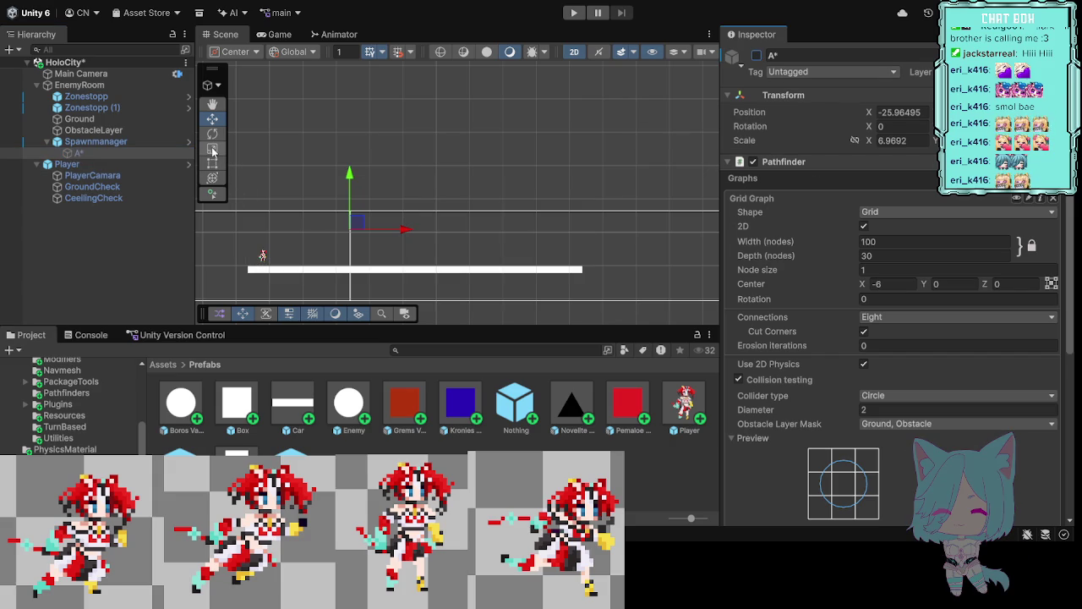
click(40, 87)
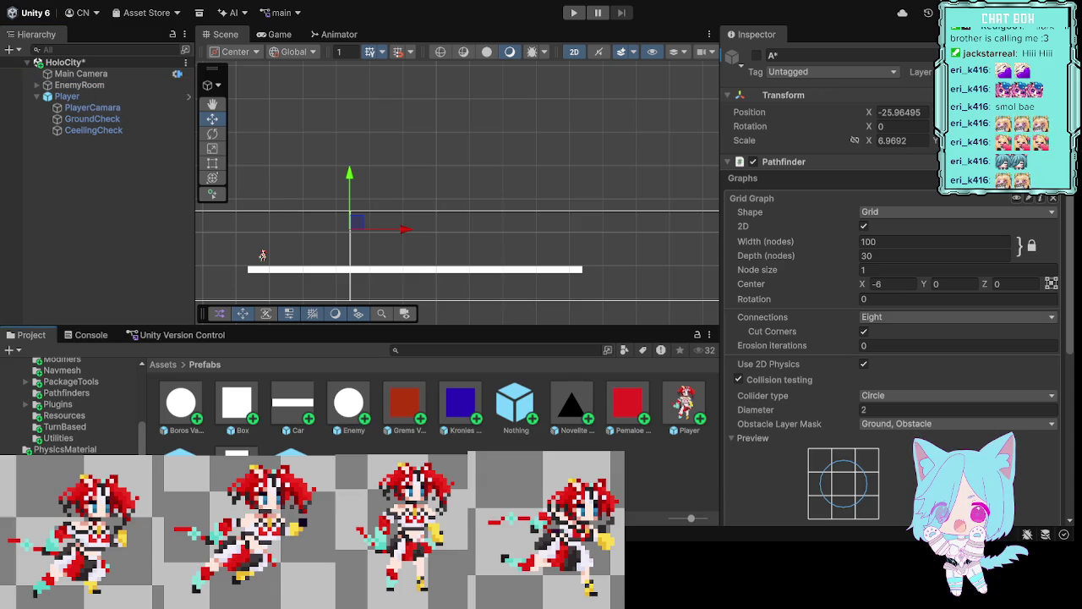
drag(79, 85, 404, 404)
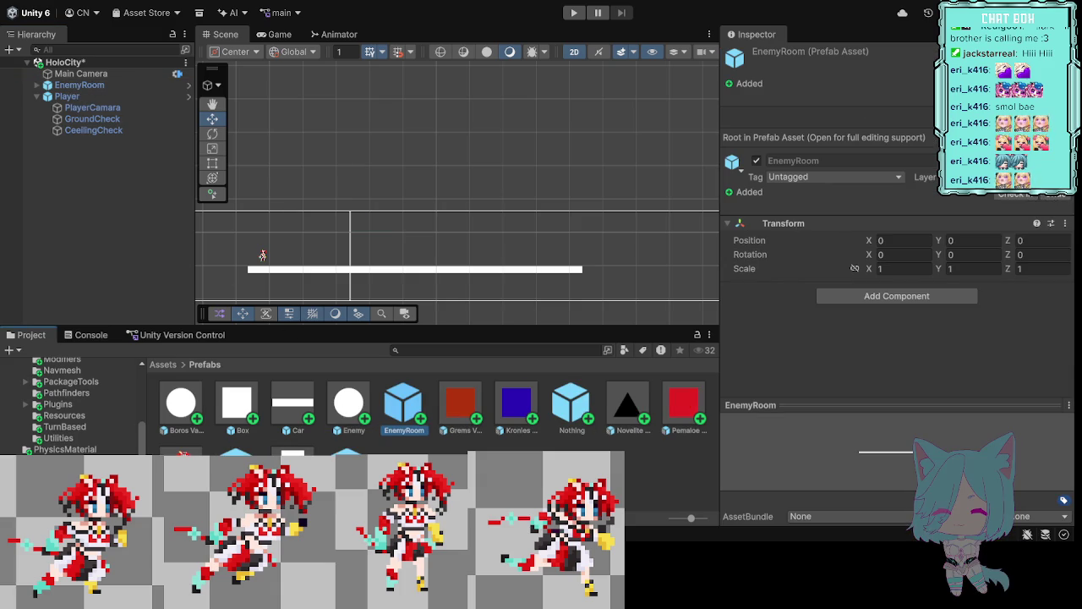
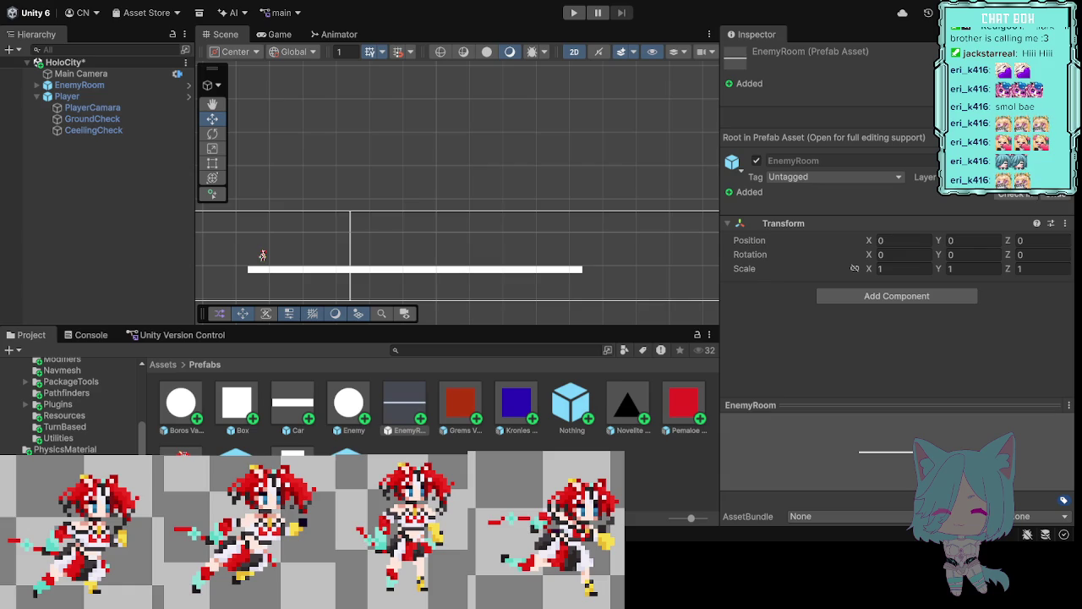
Step: Make the Car prefab's Box Collider 2D exclude the Obstacle layer
click(404, 404)
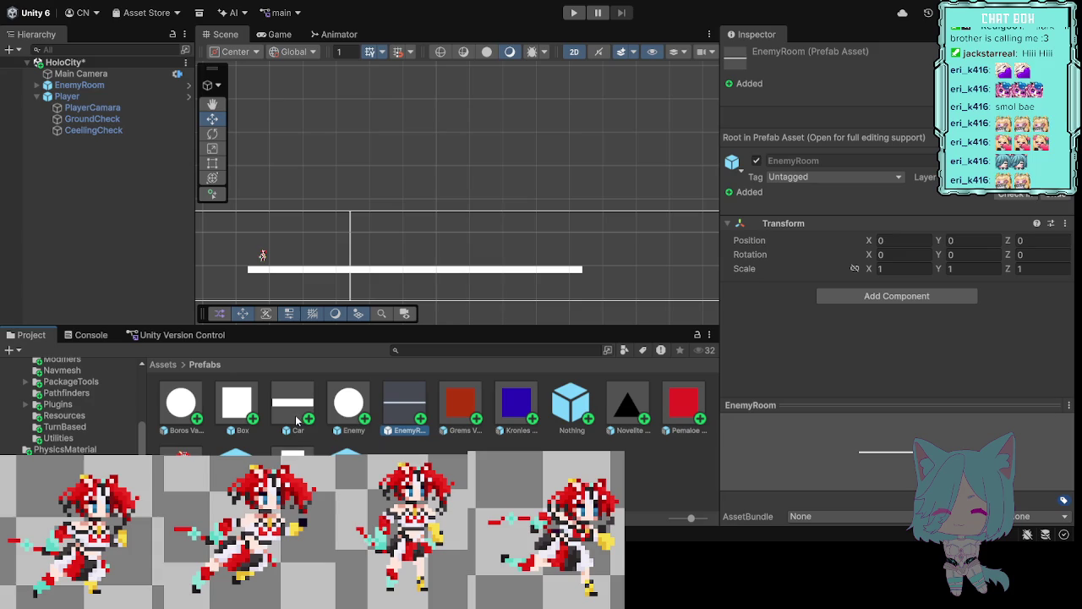
click(303, 421)
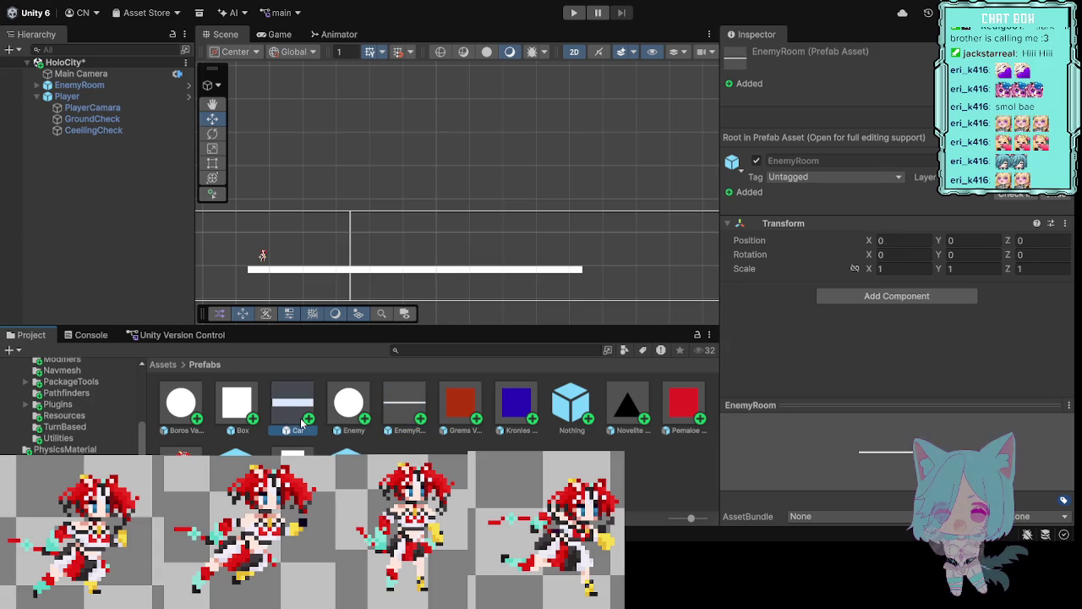
scroll(882, 297, down, 10)
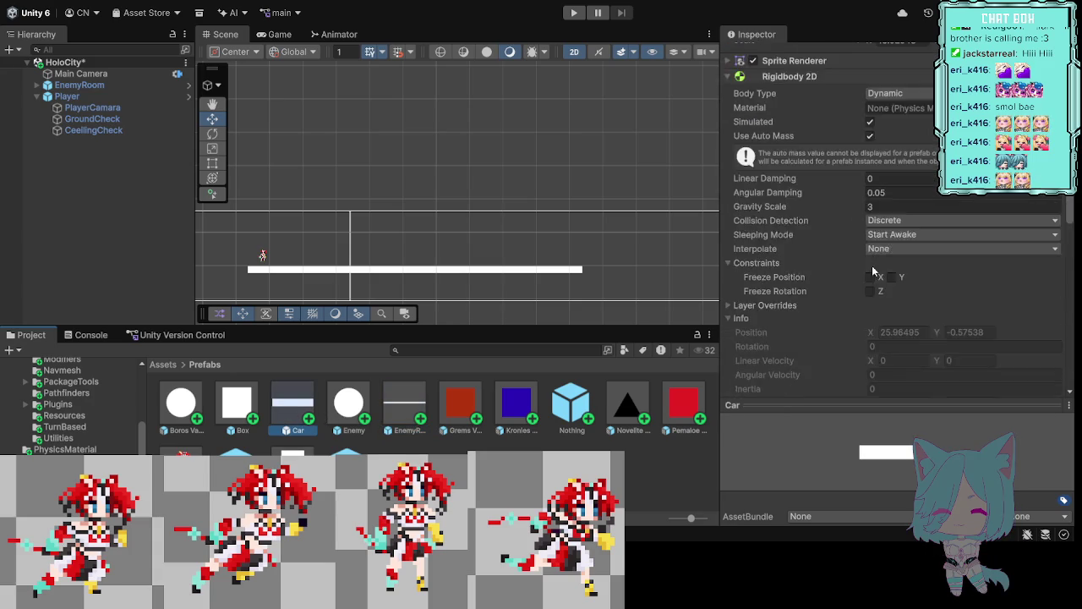
scroll(882, 297, down, 10)
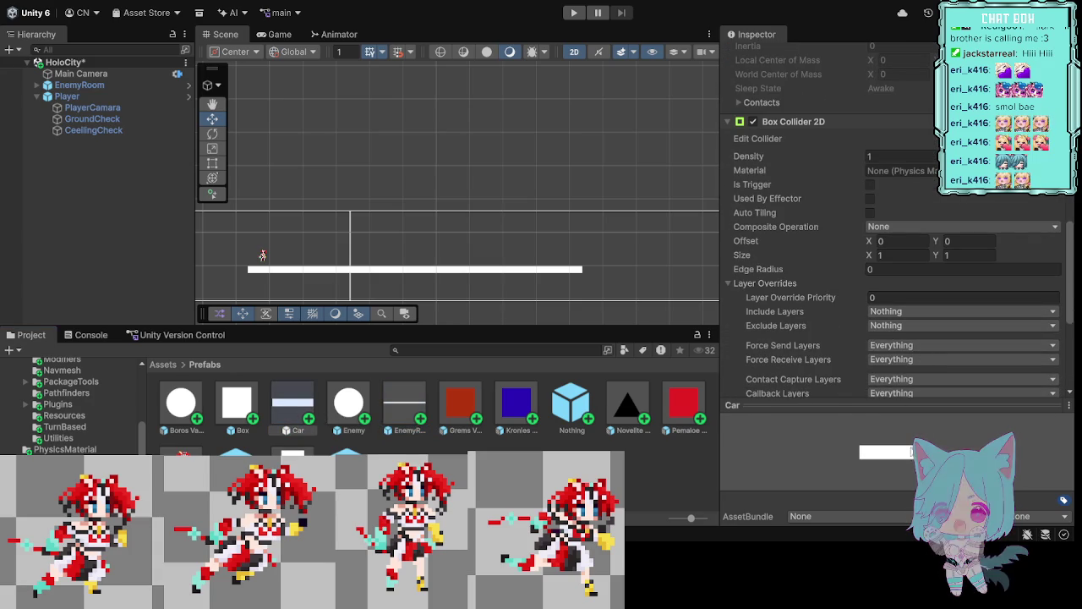
click(885, 458)
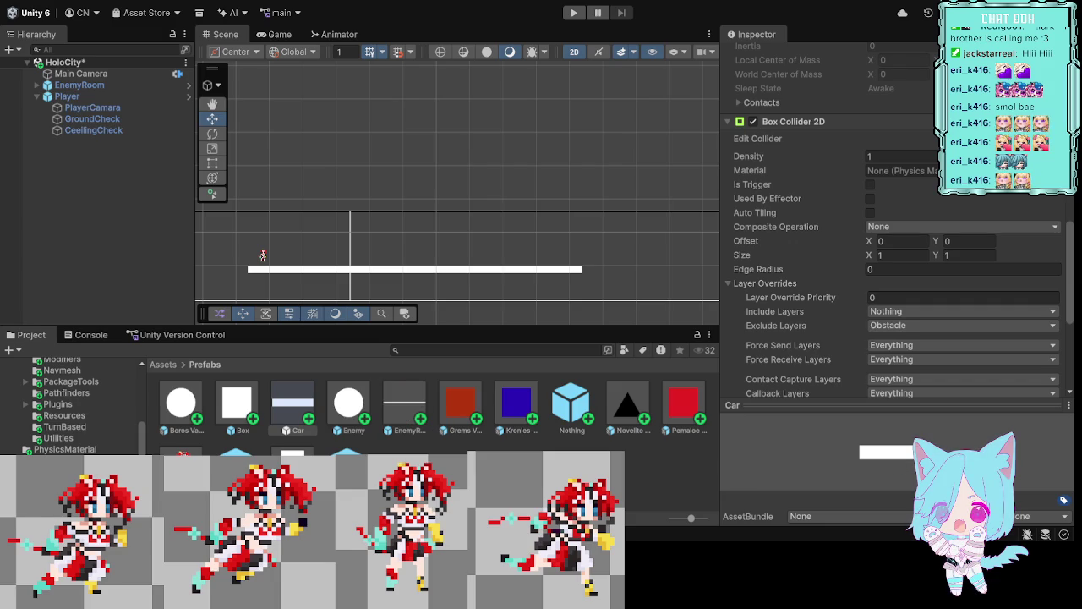
Step: Review the Box prefab, then set the VendingMashine collider's Exclude Layers to Obstacle
click(237, 403)
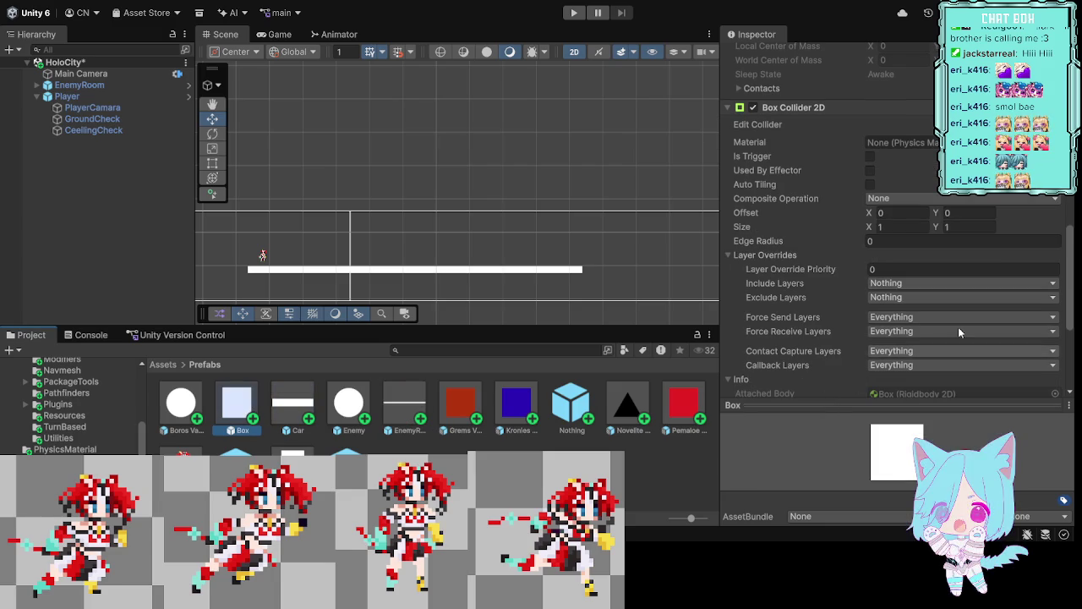
scroll(958, 325, down, 5)
scroll(956, 322, up, 3)
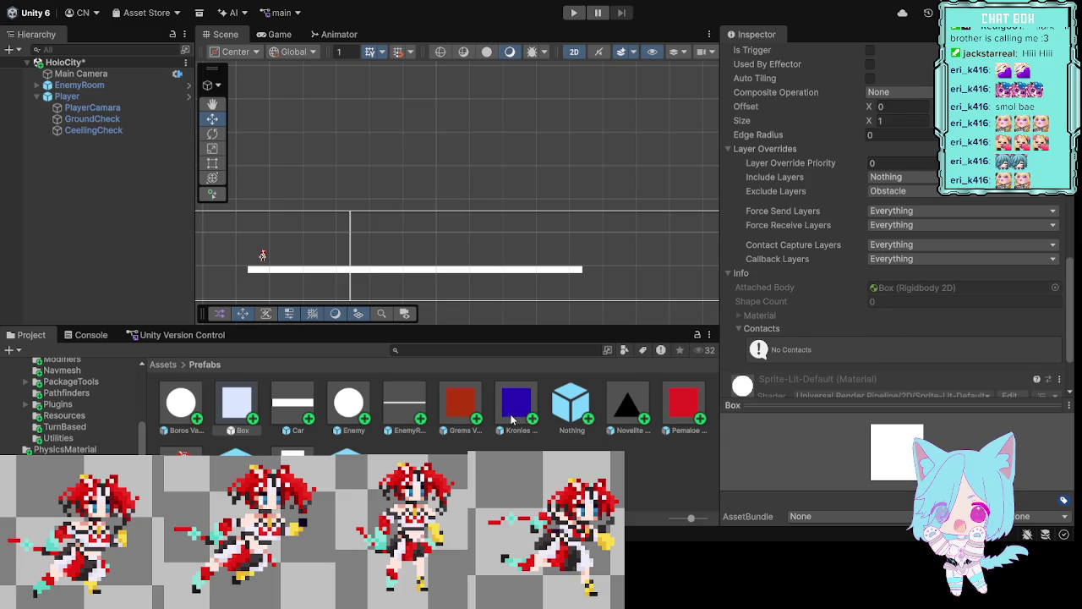
click(454, 423)
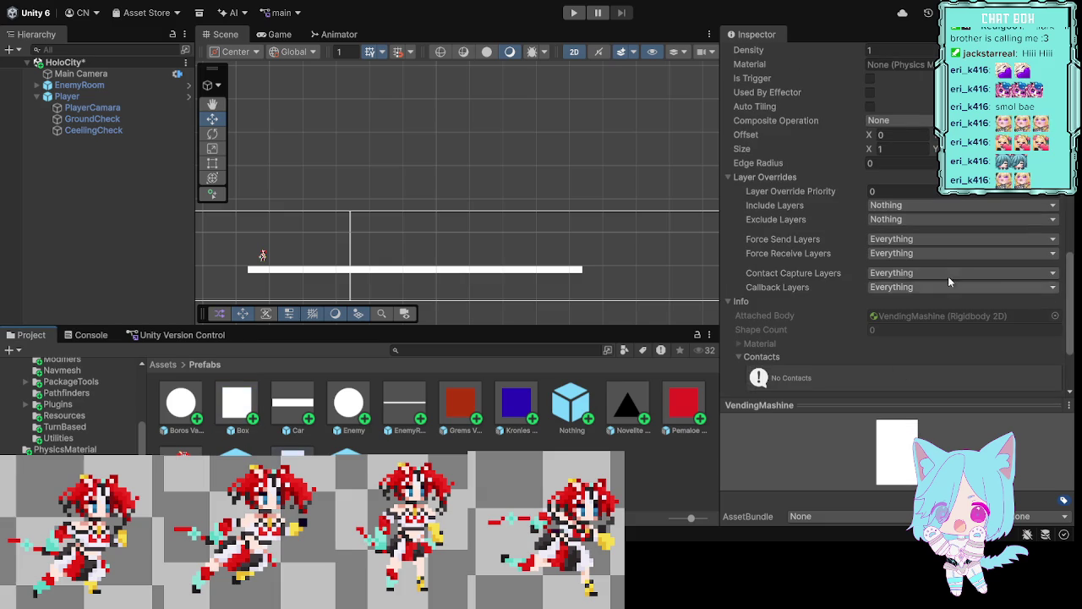
click(931, 220)
click(906, 362)
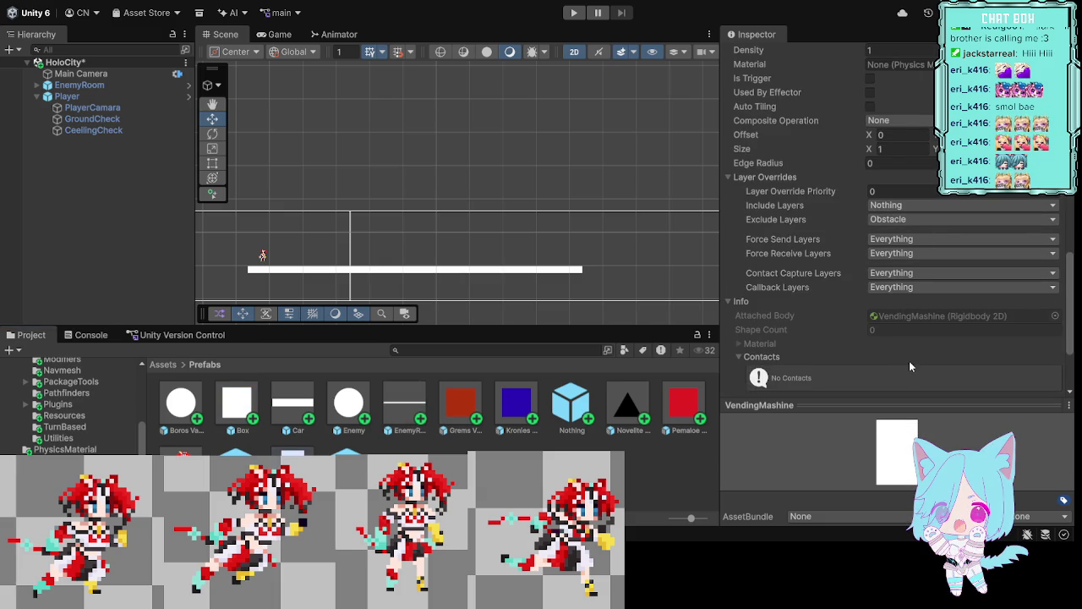
click(684, 224)
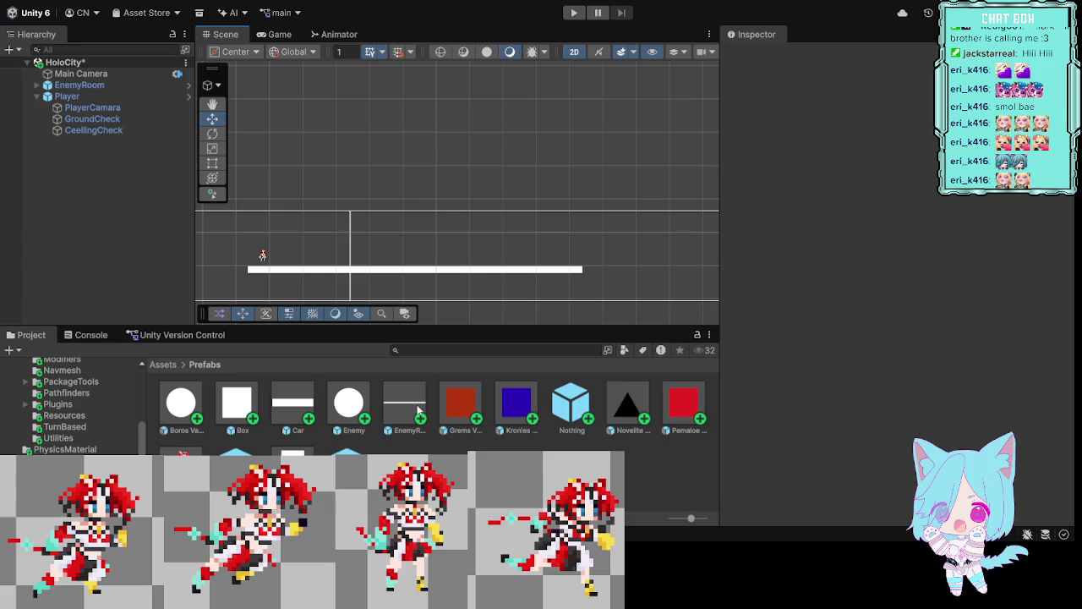
Step: Set the Car prefab's Sprite Renderer Order in Layer to 1
click(304, 404)
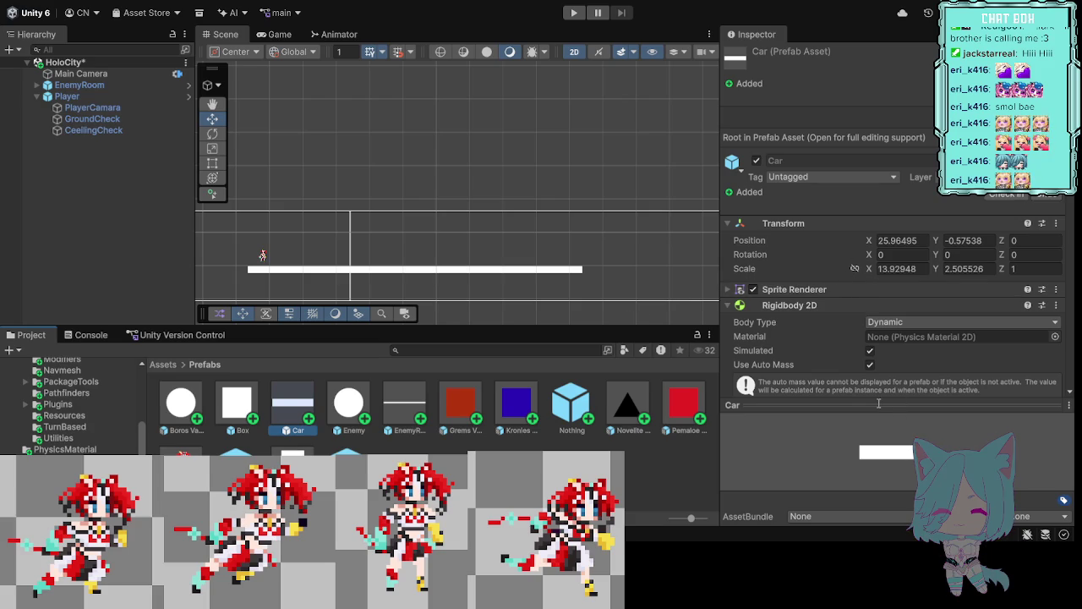
click(728, 289)
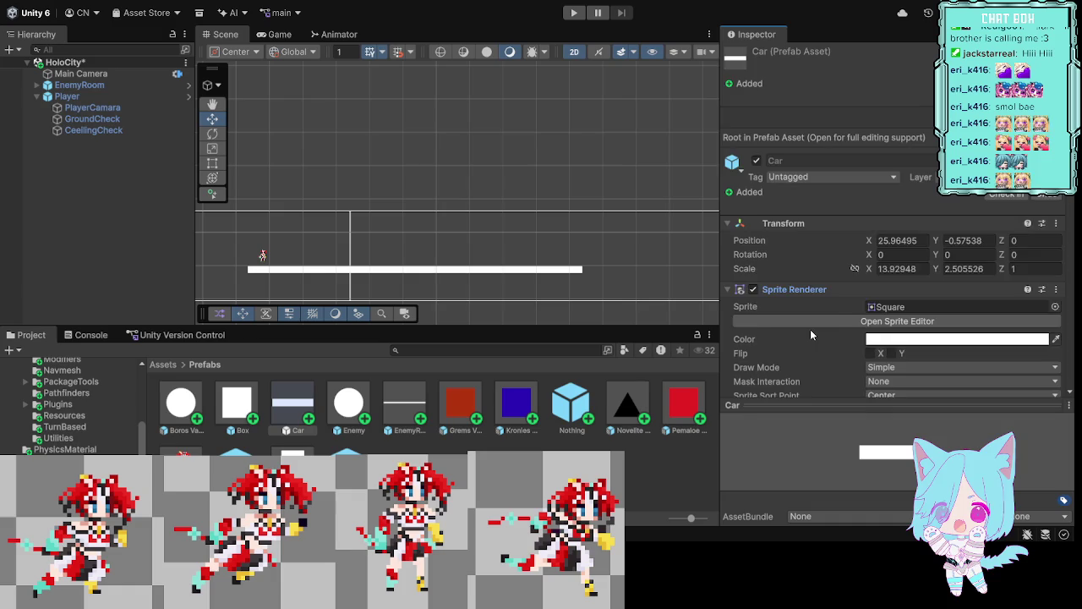
scroll(812, 329, down, 3)
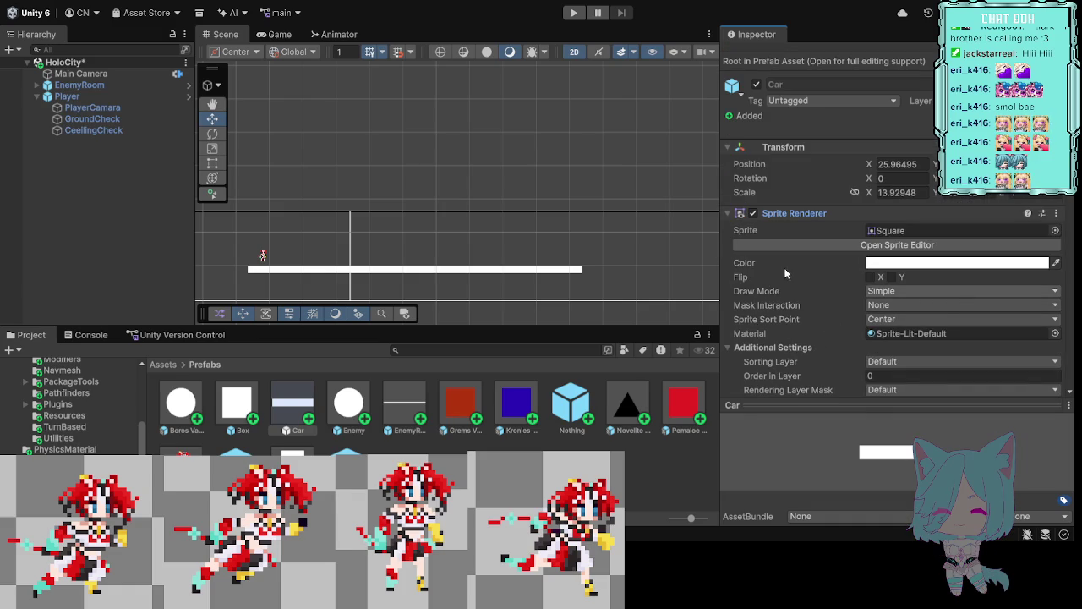
click(733, 288)
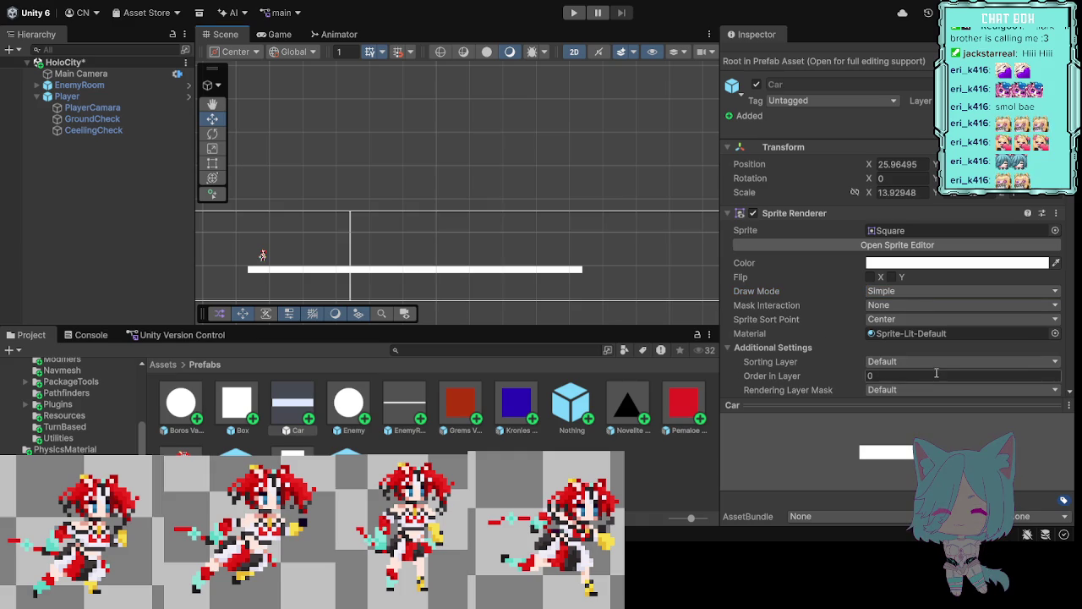
scroll(949, 354, down, 2)
click(875, 301)
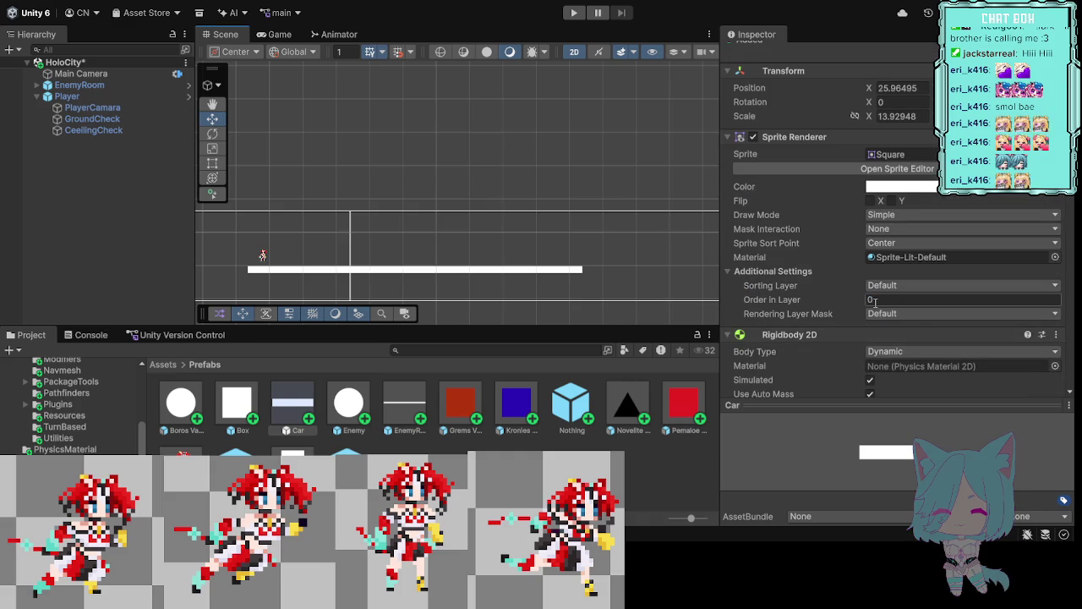
key(Return)
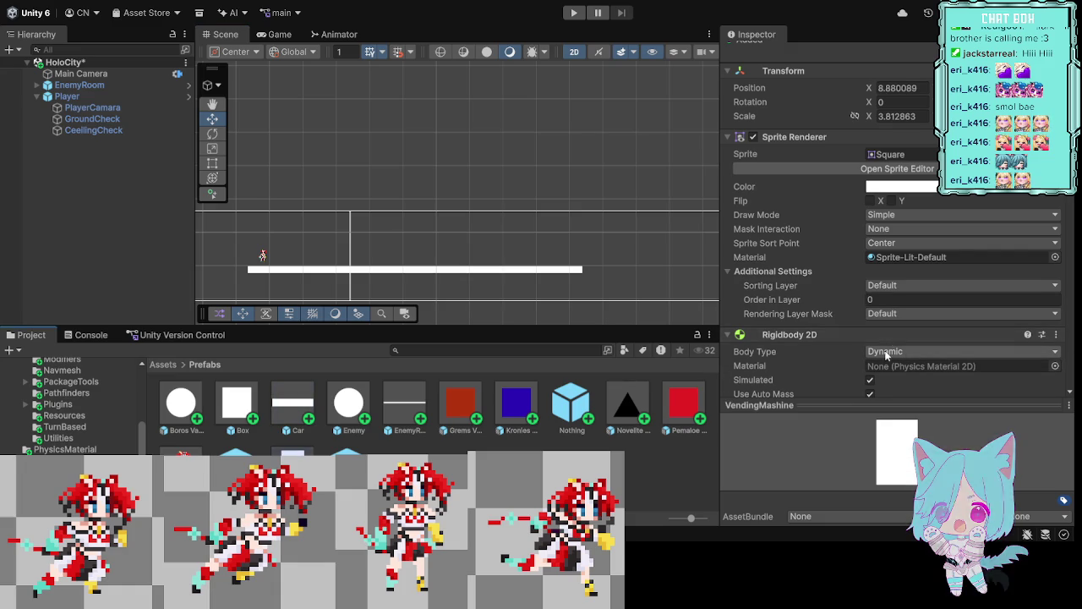
click(878, 300)
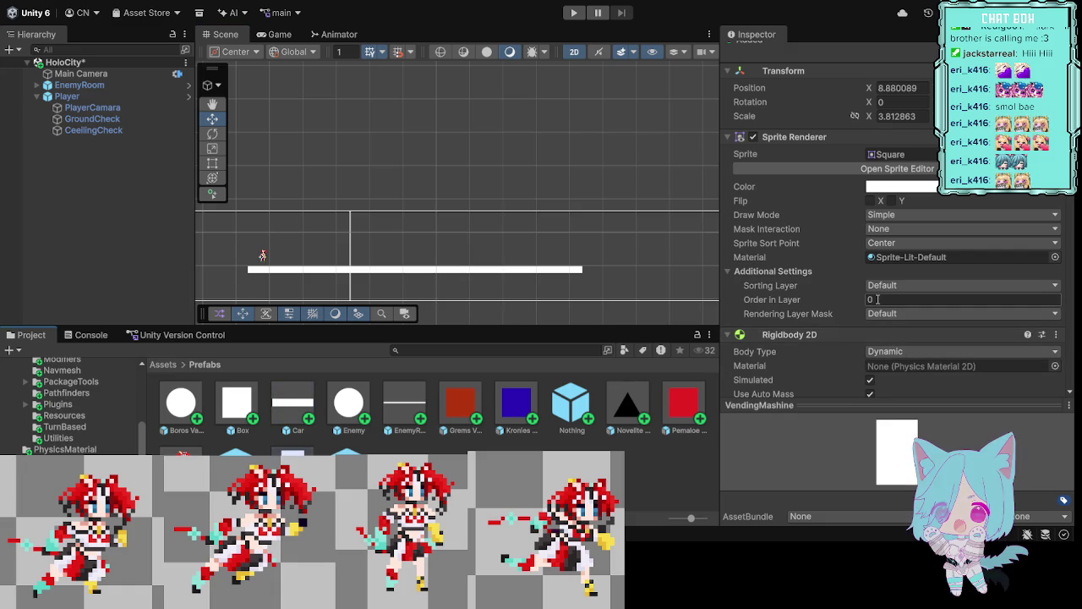
key(Return)
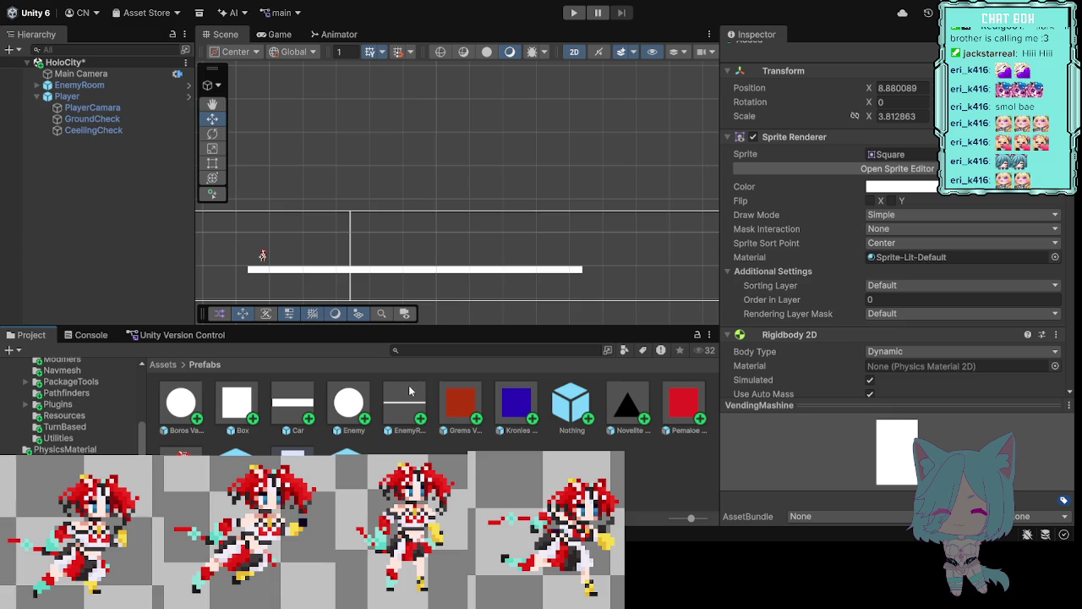
click(312, 403)
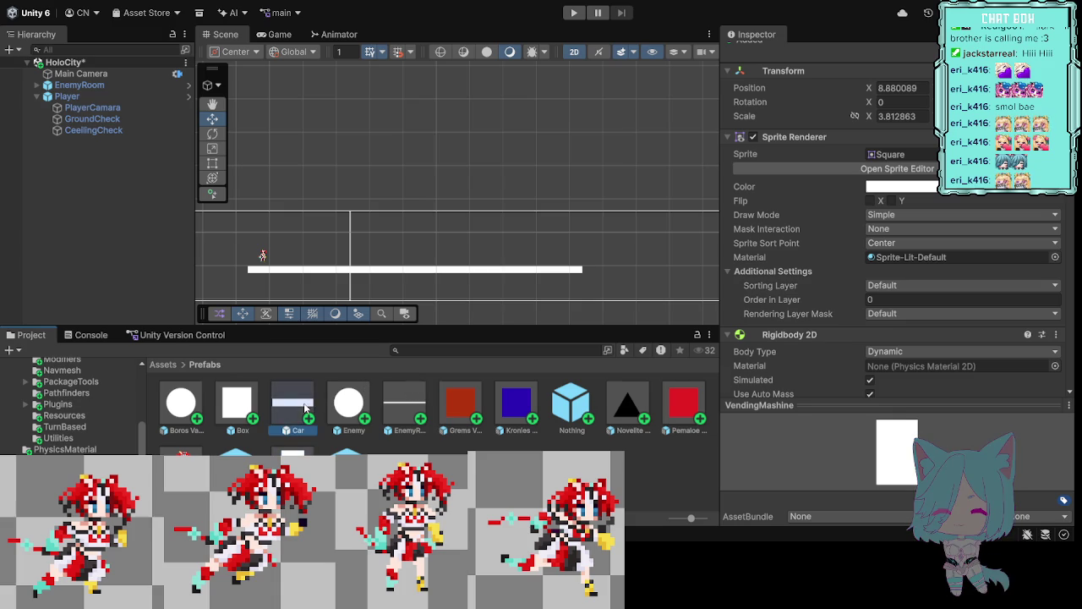
click(893, 299)
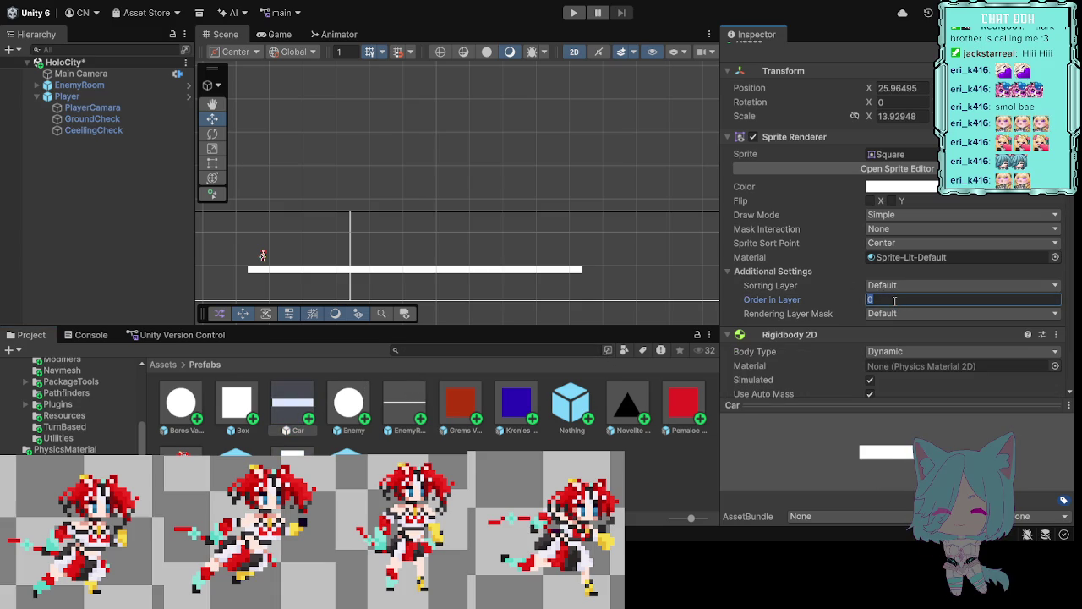
text(1)
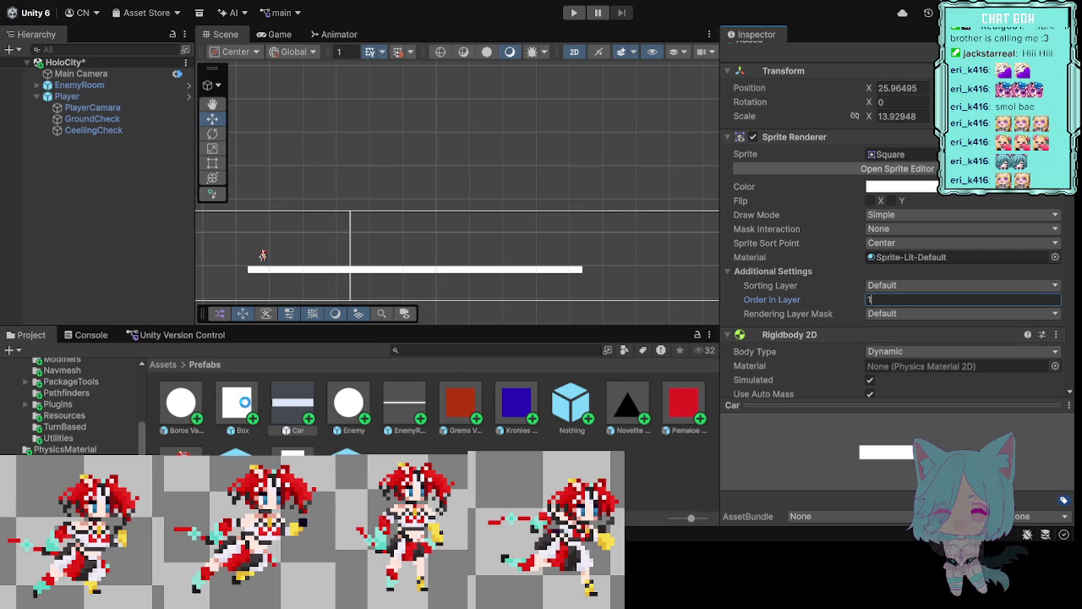
Step: Set the Box prefab's Sprite Renderer Order in Layer to 2
click(250, 406)
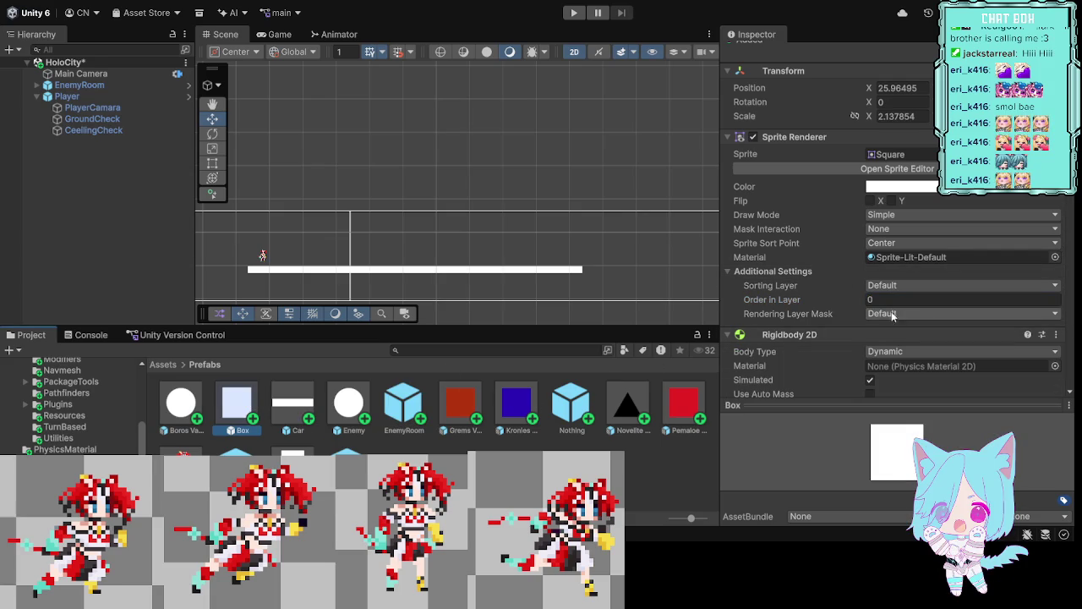
click(870, 301)
text(2)
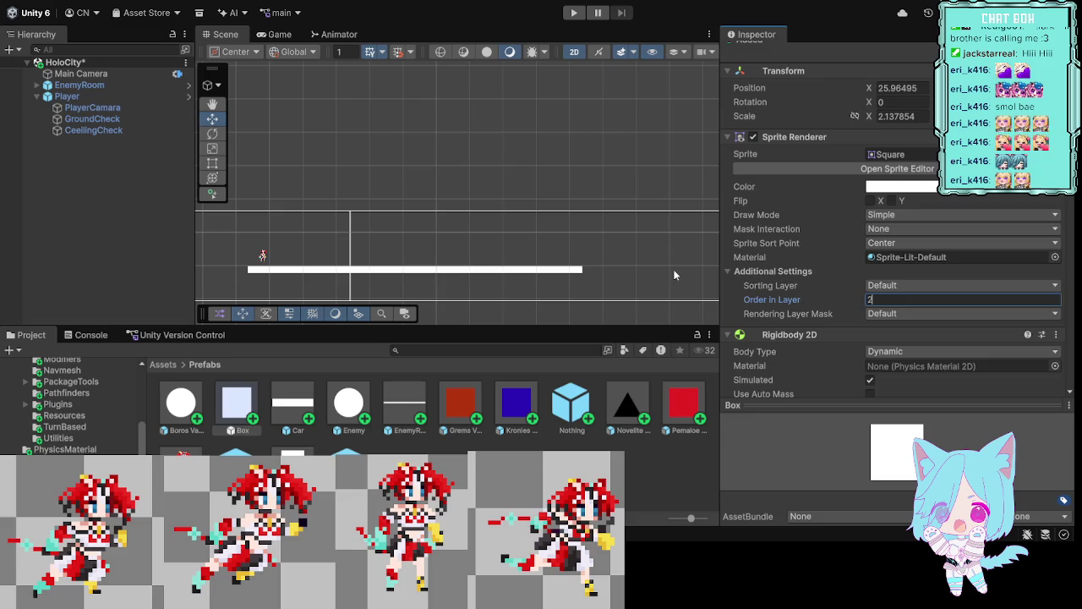
click(675, 275)
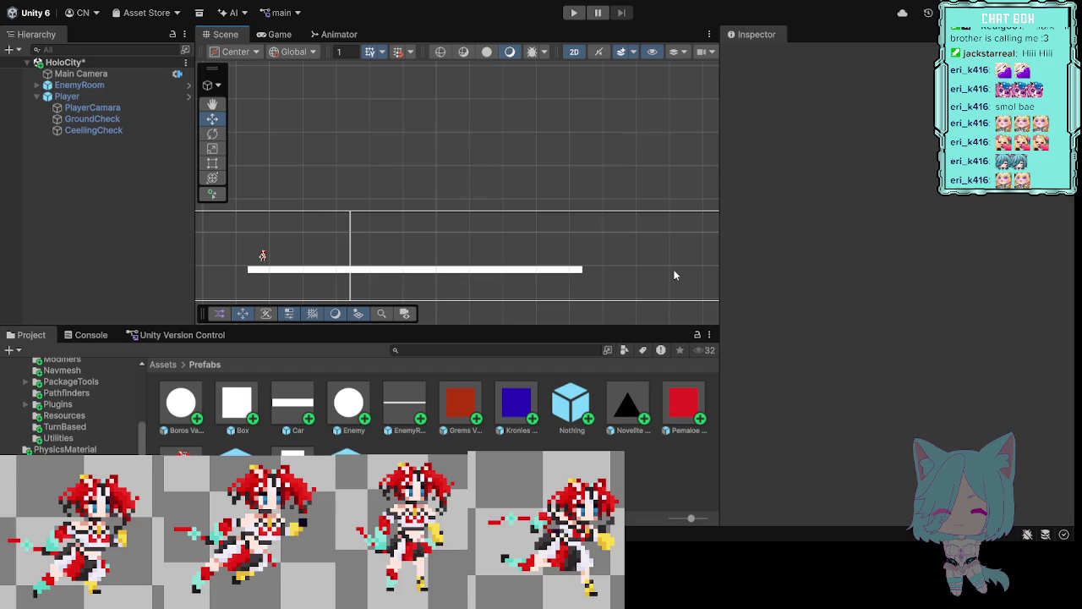
Step: Run the level in Play mode, then pause it to inspect the scene
click(574, 14)
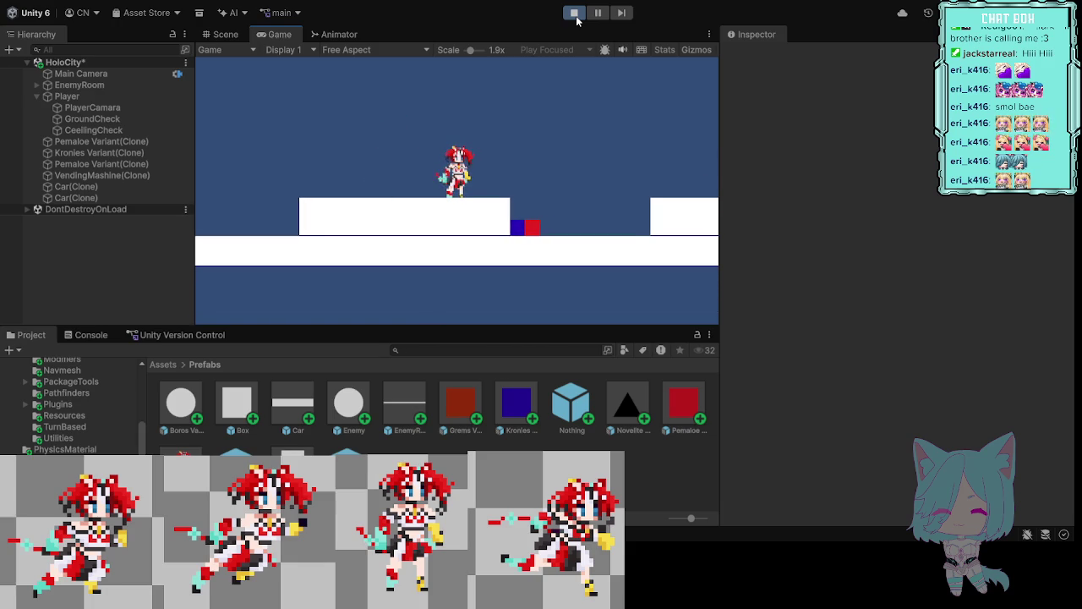
click(598, 13)
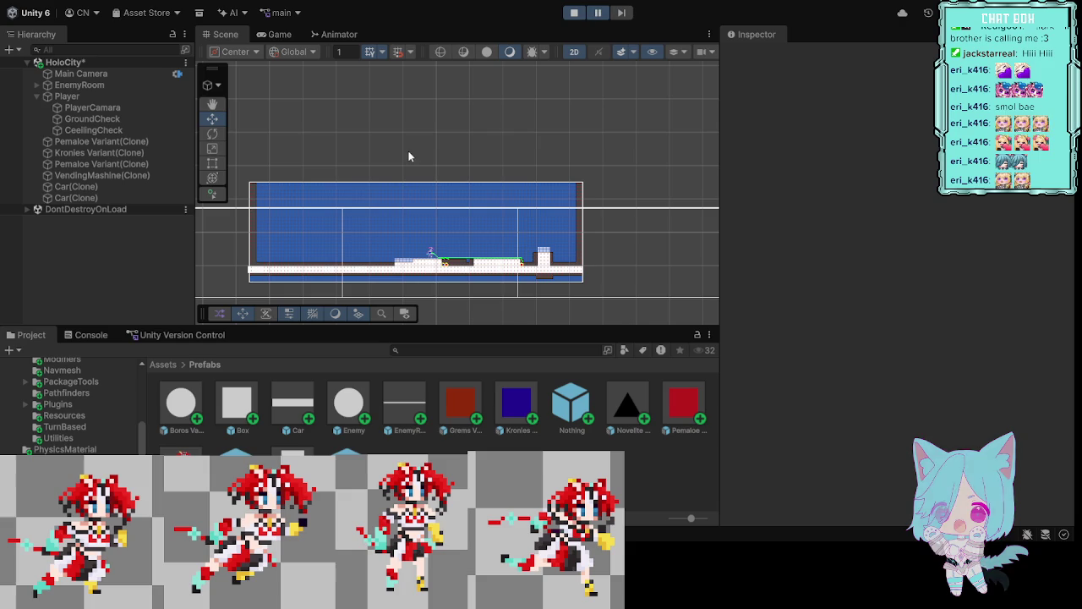
Step: Zoom in on the paused A* grid and enemy path, then stop Play mode
scroll(474, 262, up, 4)
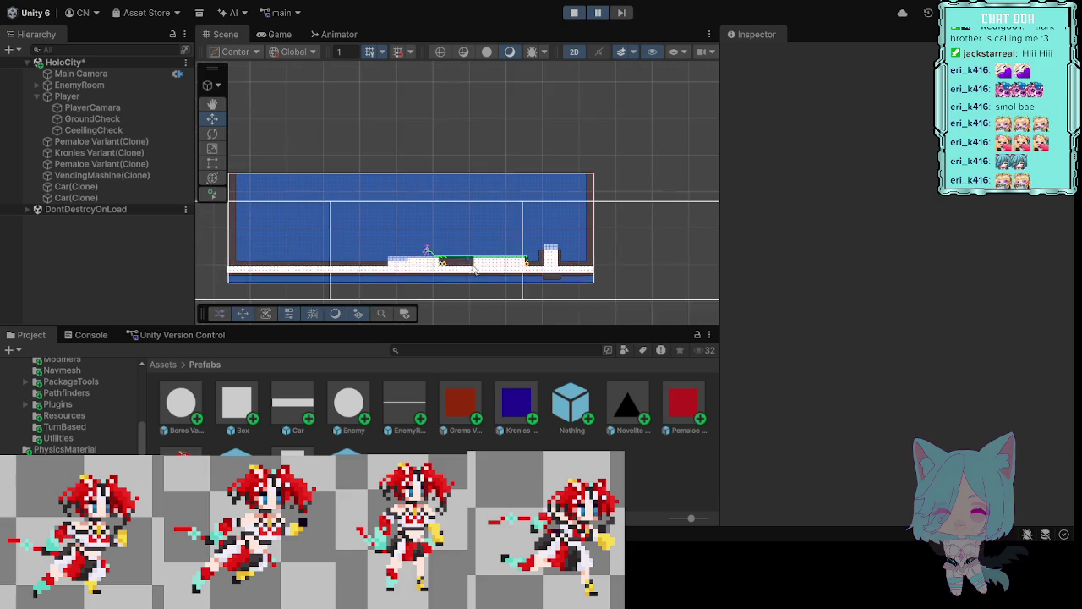
scroll(477, 264, up, 3)
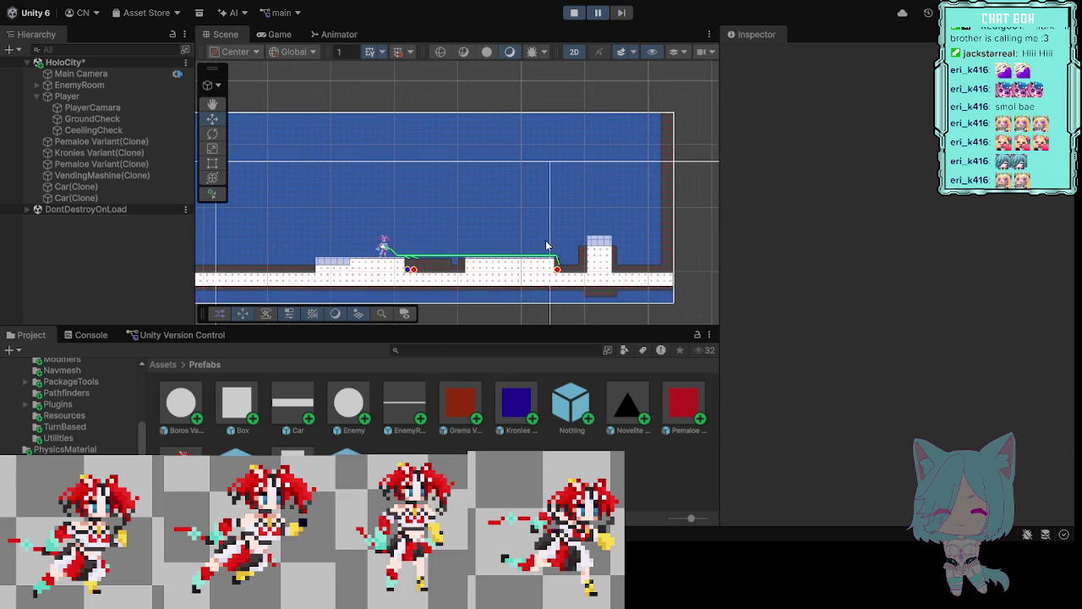
scroll(455, 237, up, 1)
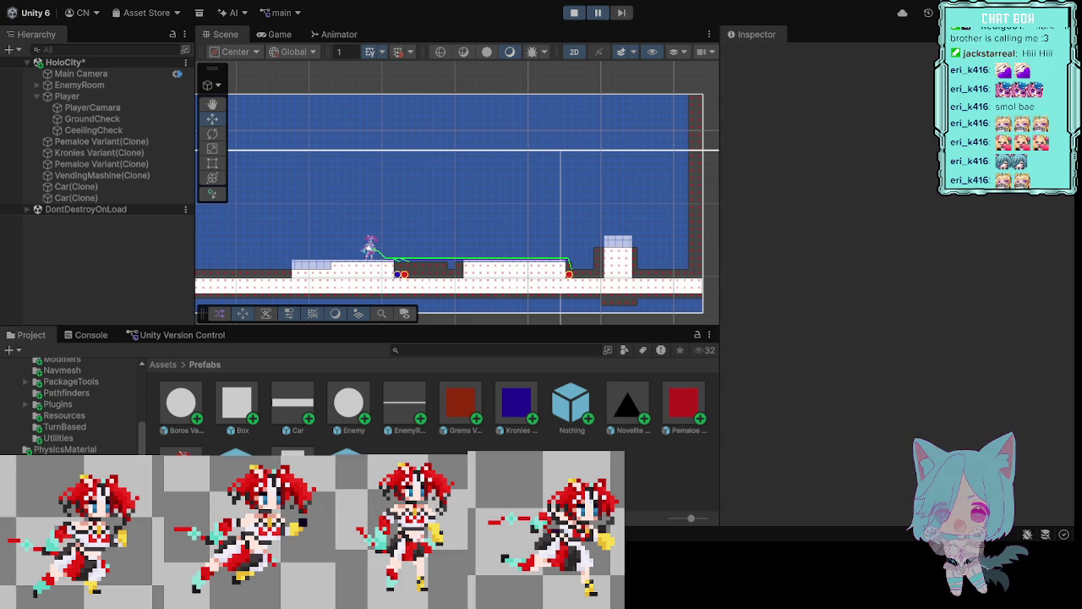
click(574, 13)
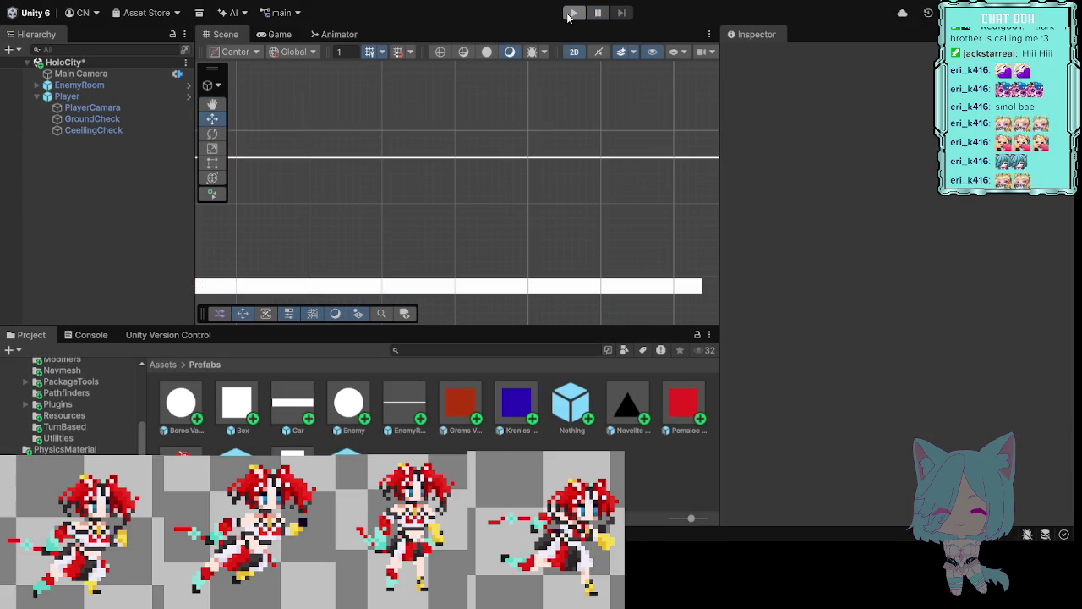
scroll(490, 160, down, 5)
scroll(487, 169, down, 3)
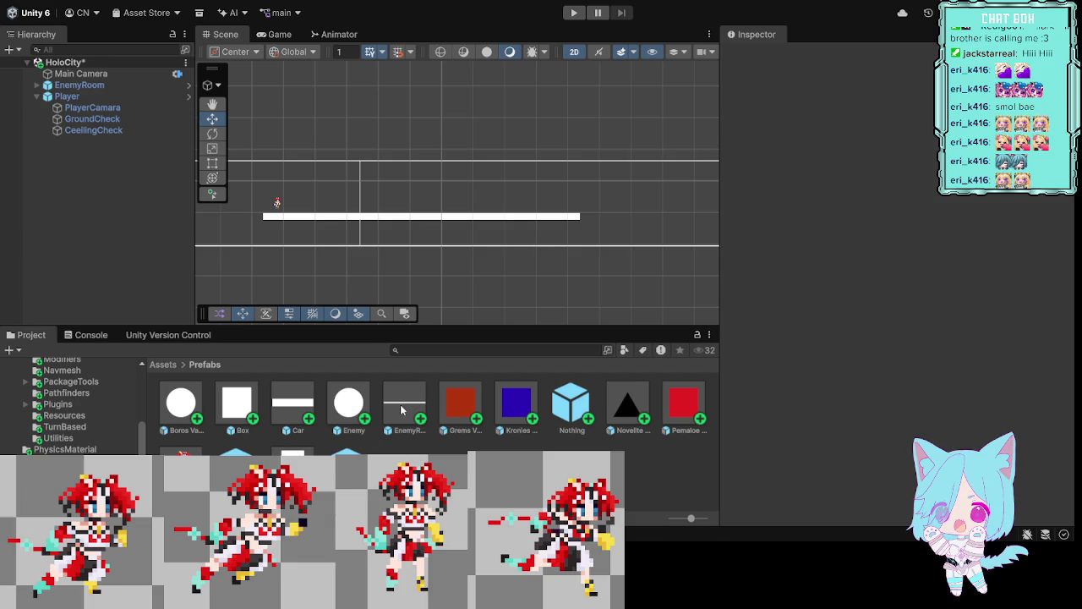
mouse_move(401, 410)
mouse_down()
mouse_move(671, 205)
mouse_move(729, 181)
mouse_move(707, 214)
mouse_move(699, 206)
mouse_move(720, 208)
mouse_move(724, 187)
mouse_move(495, 363)
mouse_move(464, 450)
mouse_up()
mouse_move(603, 266)
mouse_down()
mouse_move(566, 280)
mouse_move(386, 268)
mouse_up()
scroll(489, 262, down, 1)
scroll(489, 262, down, 1)
scroll(488, 261, down, 1)
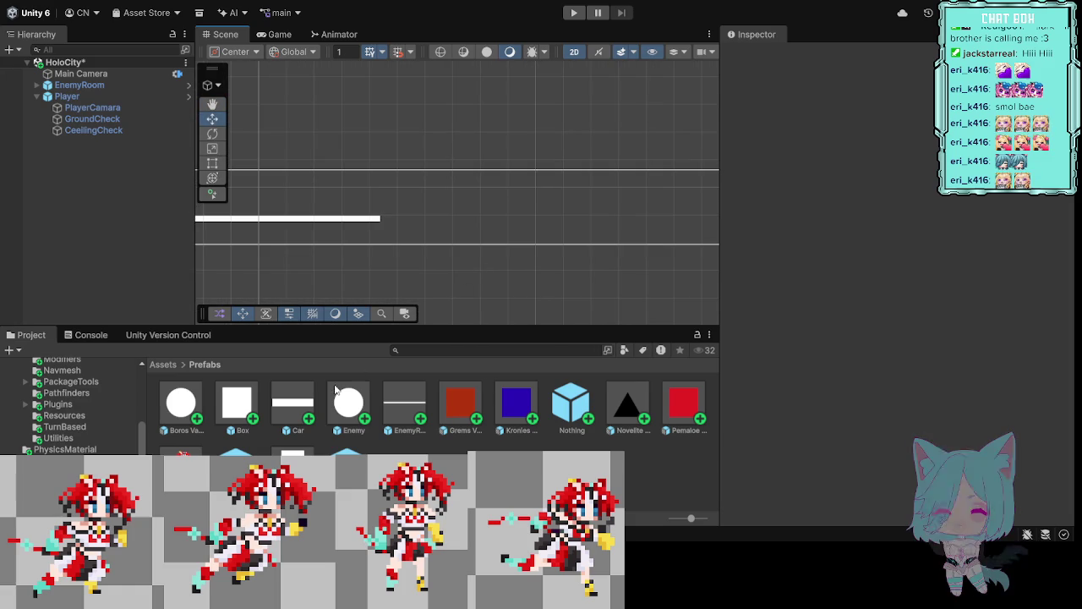
mouse_move(314, 435)
mouse_down()
mouse_move(399, 409)
mouse_move(556, 225)
mouse_move(540, 189)
mouse_move(517, 346)
mouse_up()
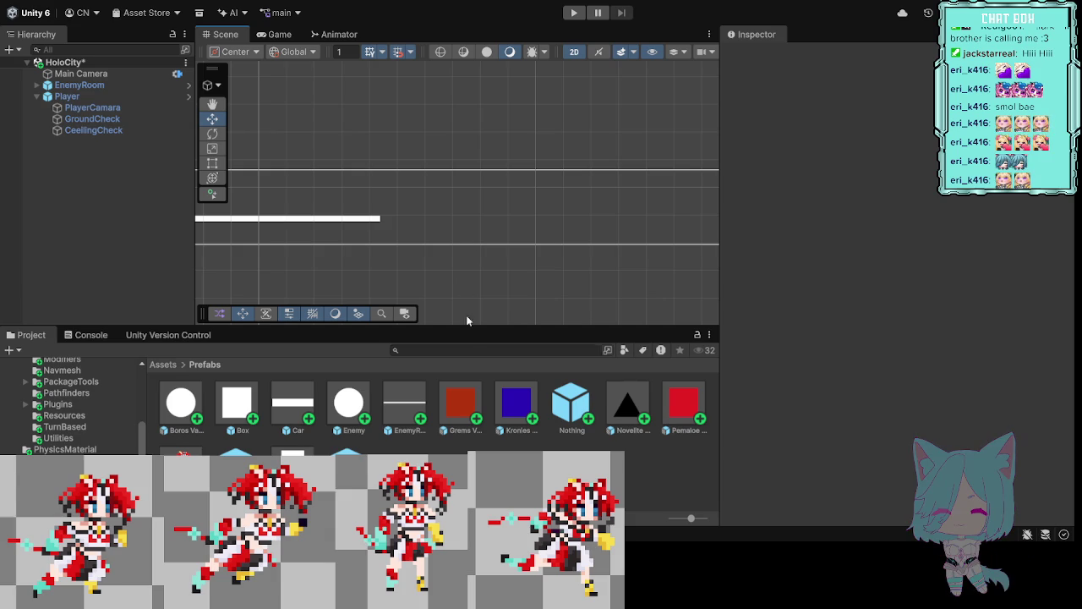
Step: Drop EnemyRoom (1) and EnemyRoom (2) into the scene right of the original room
mouse_move(399, 413)
mouse_down()
mouse_move(499, 230)
mouse_move(539, 196)
mouse_move(546, 213)
mouse_up()
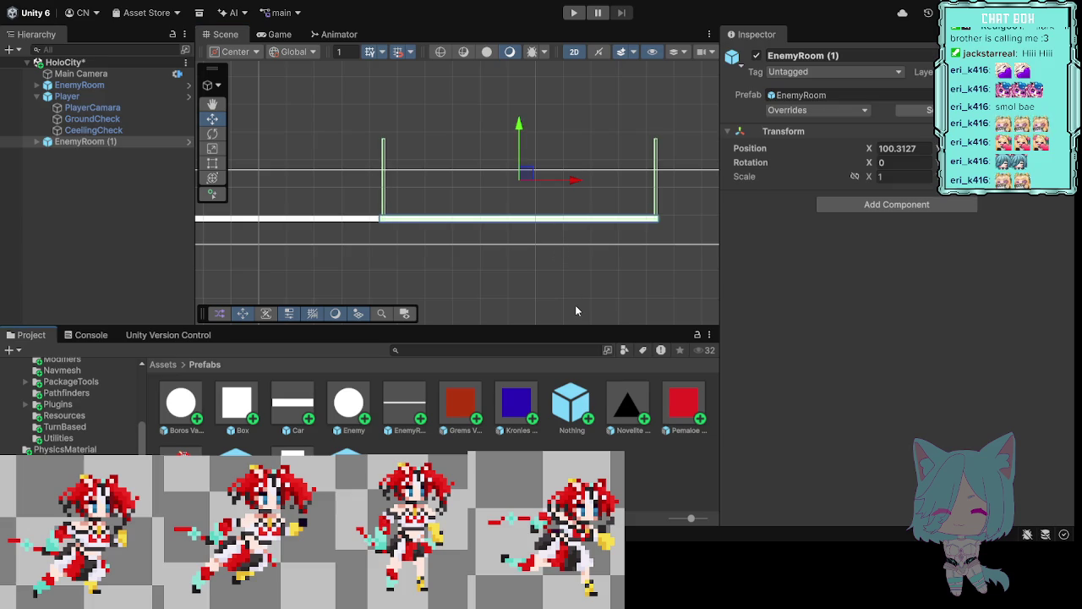
drag(602, 285, 290, 273)
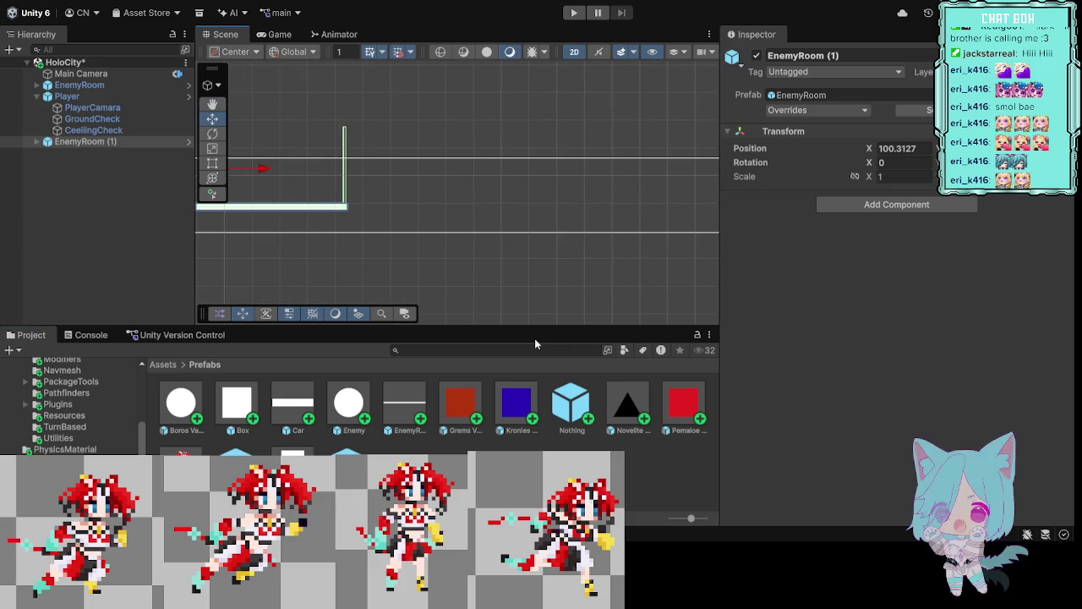
drag(512, 293, 411, 290)
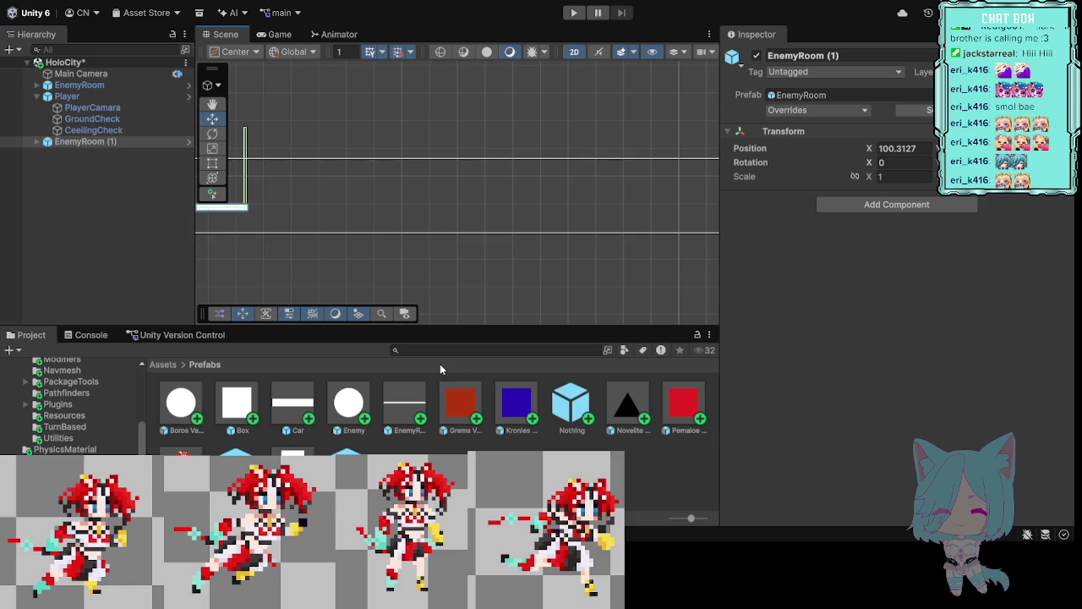
mouse_move(414, 410)
mouse_down()
mouse_move(418, 315)
mouse_move(446, 228)
mouse_move(411, 185)
mouse_up()
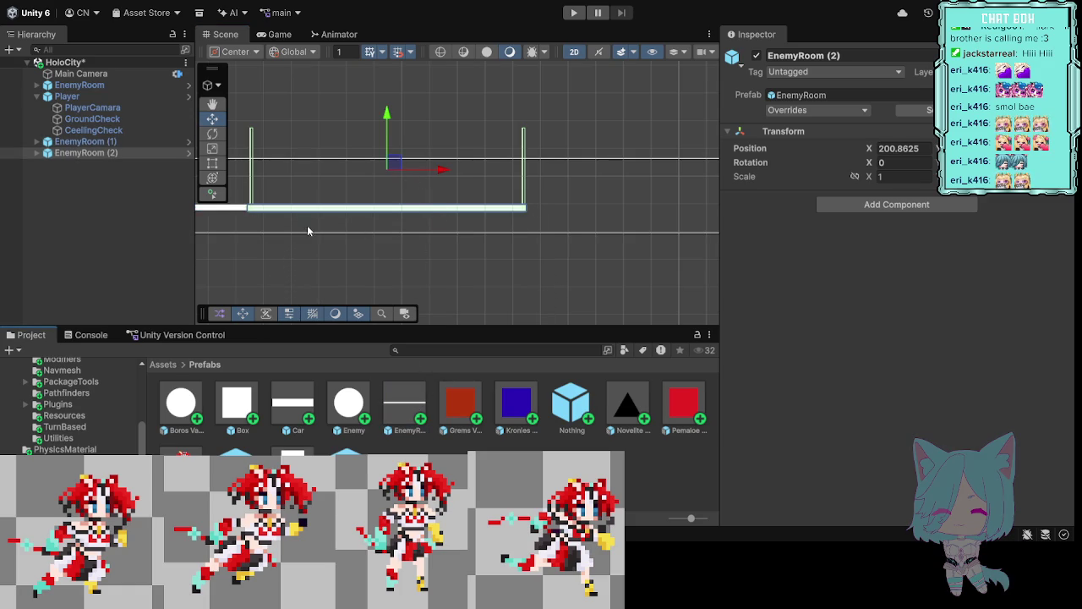
mouse_move(332, 268)
mouse_down()
mouse_move(273, 234)
mouse_move(464, 282)
mouse_move(474, 299)
mouse_up()
scroll(477, 300, up, 3)
drag(582, 294, 486, 306)
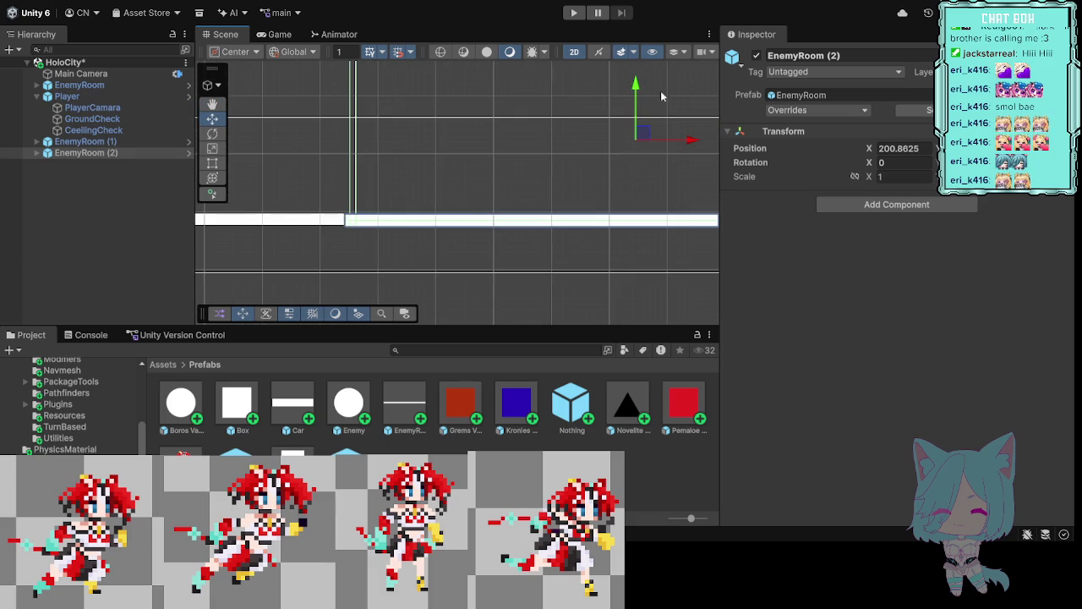
Step: Move EnemyRoom (2) vertically so its floor lines up with the others
drag(638, 88, 637, 82)
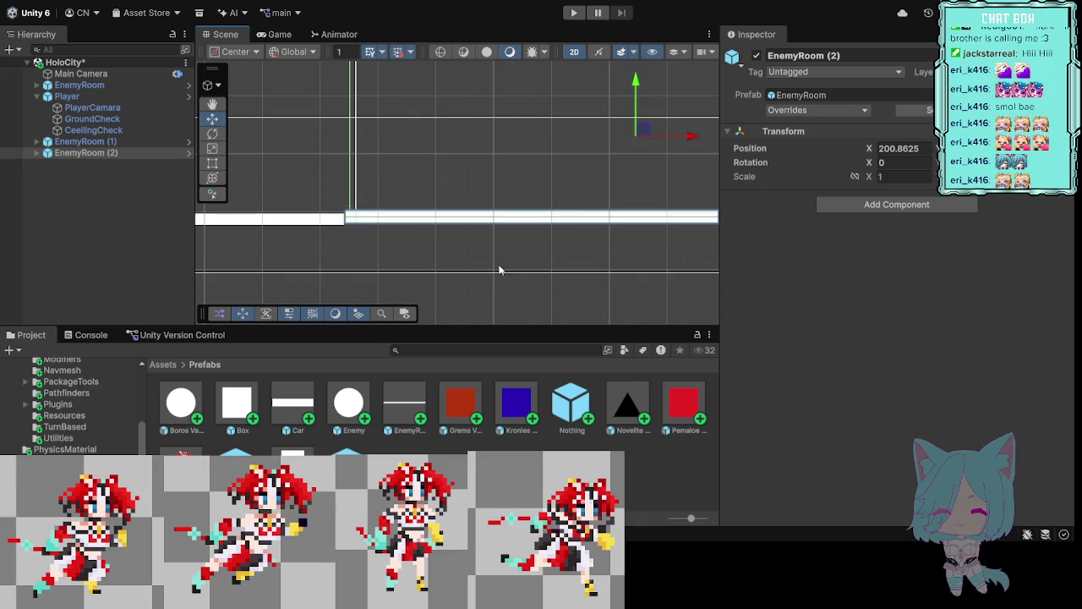
scroll(501, 262, up, 3)
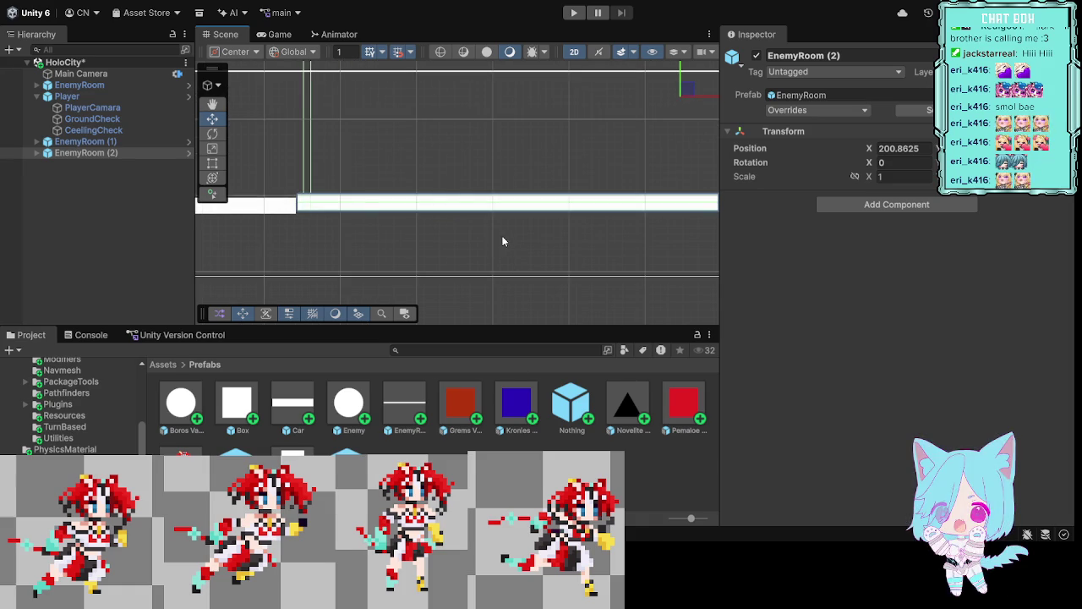
drag(570, 261, 476, 286)
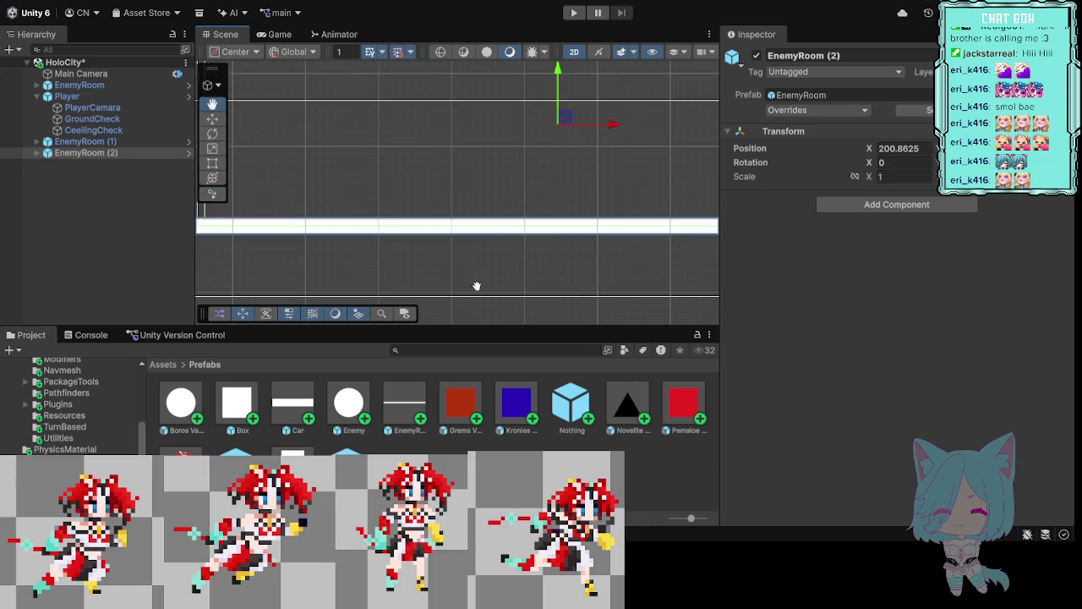
drag(558, 101, 555, 108)
drag(342, 279, 431, 282)
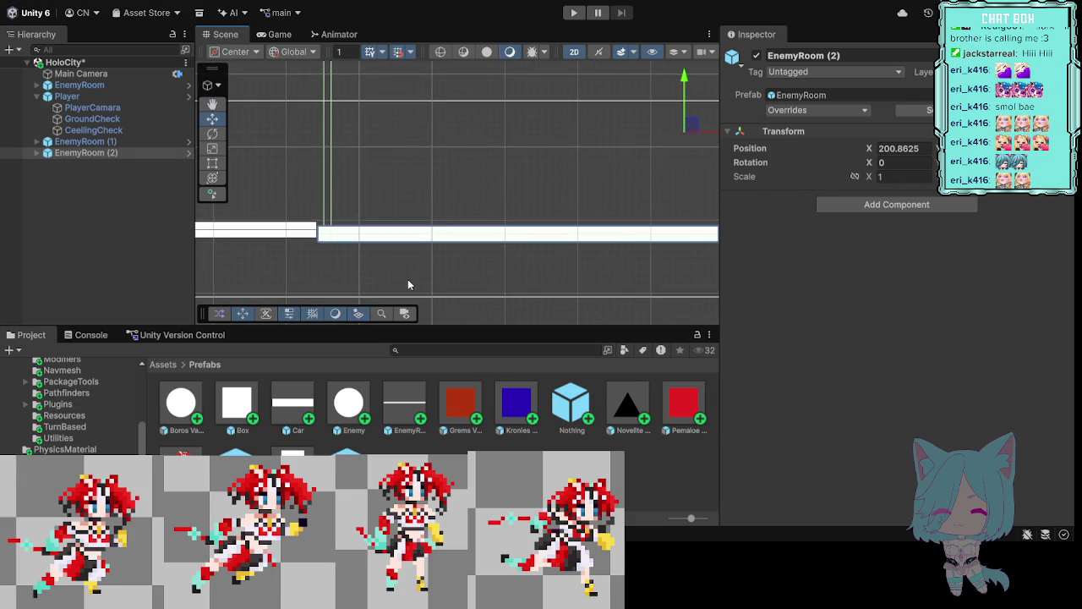
scroll(431, 281, up, 3)
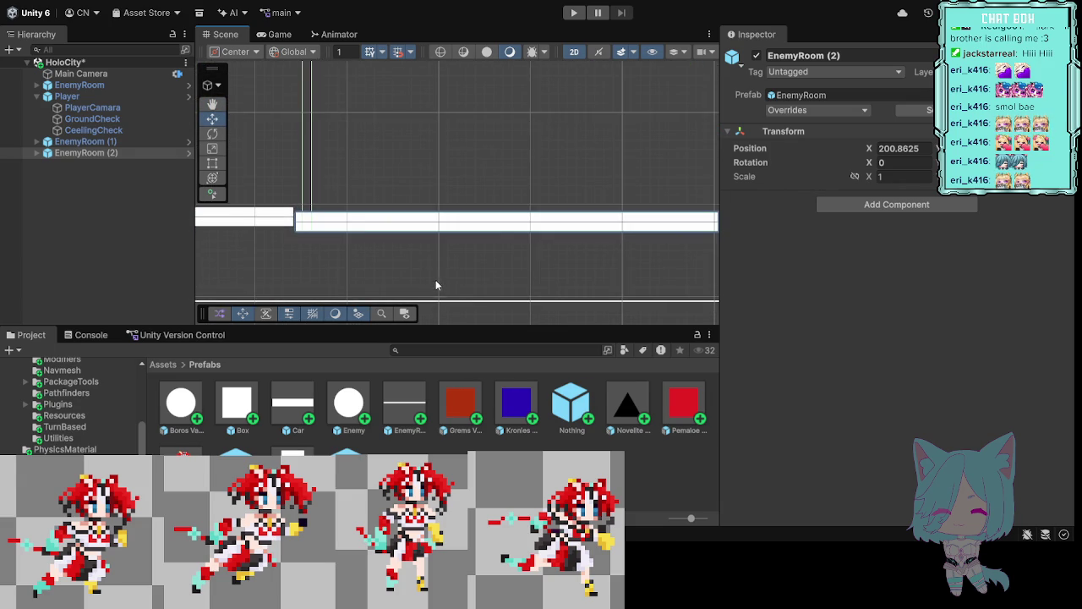
click(349, 223)
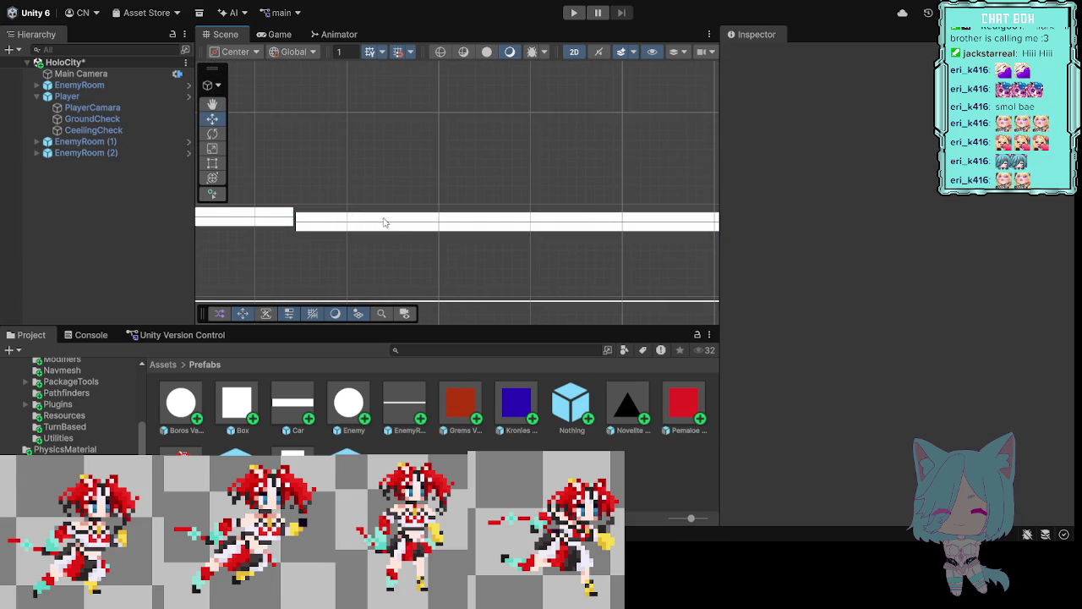
click(422, 230)
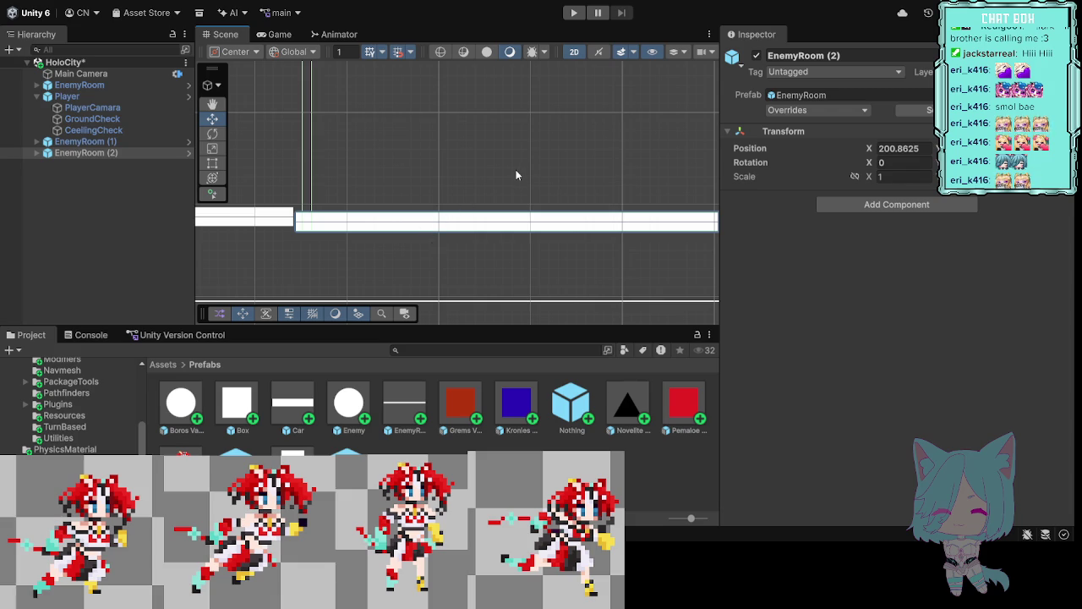
Step: Pan along the level to check the lined-up room platforms
mouse_move(380, 136)
mouse_down()
mouse_move(447, 116)
mouse_move(658, 133)
mouse_up()
drag(261, 166, 567, 147)
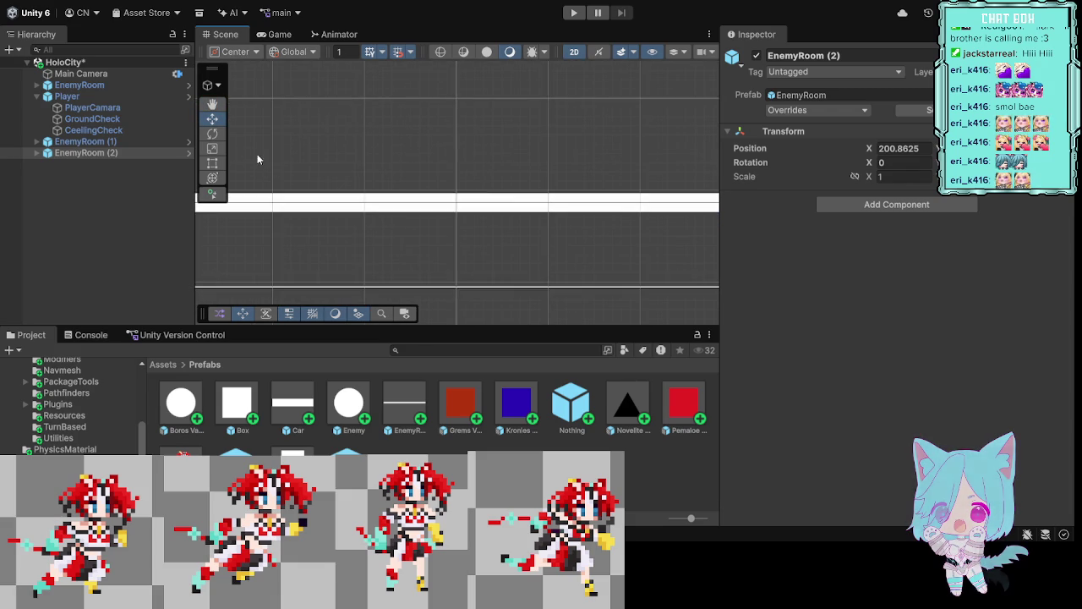
drag(342, 140, 441, 160)
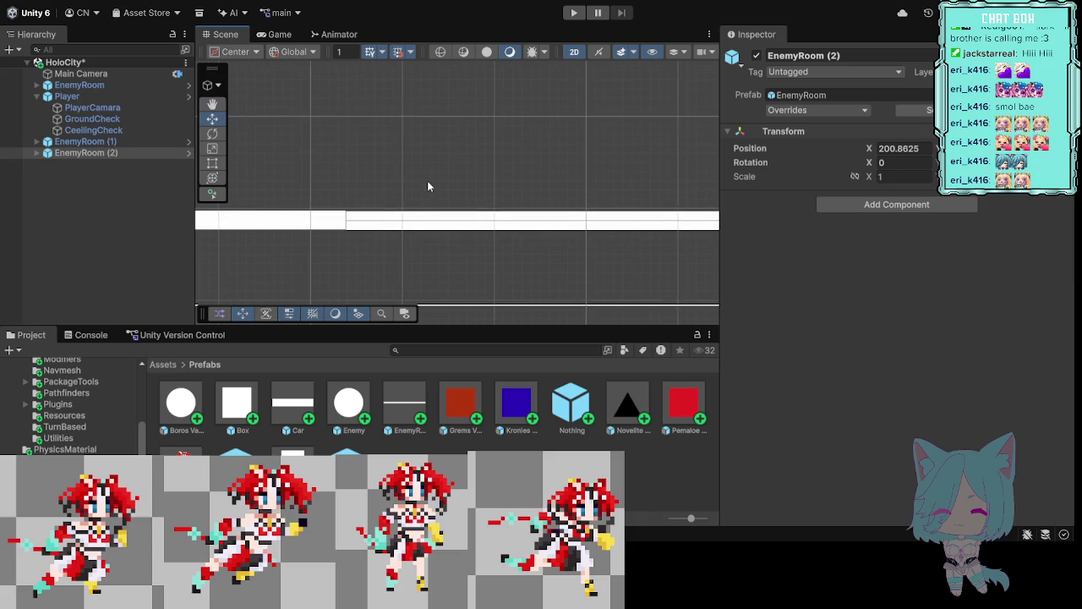
drag(531, 184, 346, 191)
mouse_move(700, 141)
mouse_down()
mouse_move(595, 155)
mouse_move(575, 201)
mouse_move(500, 155)
mouse_move(567, 158)
mouse_move(450, 155)
mouse_up()
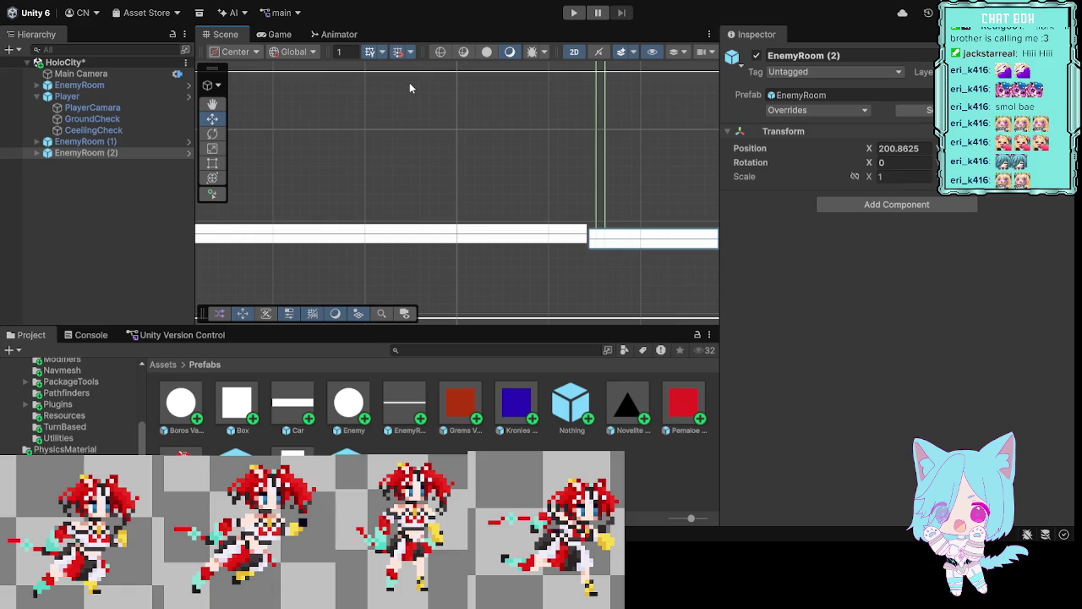
click(474, 73)
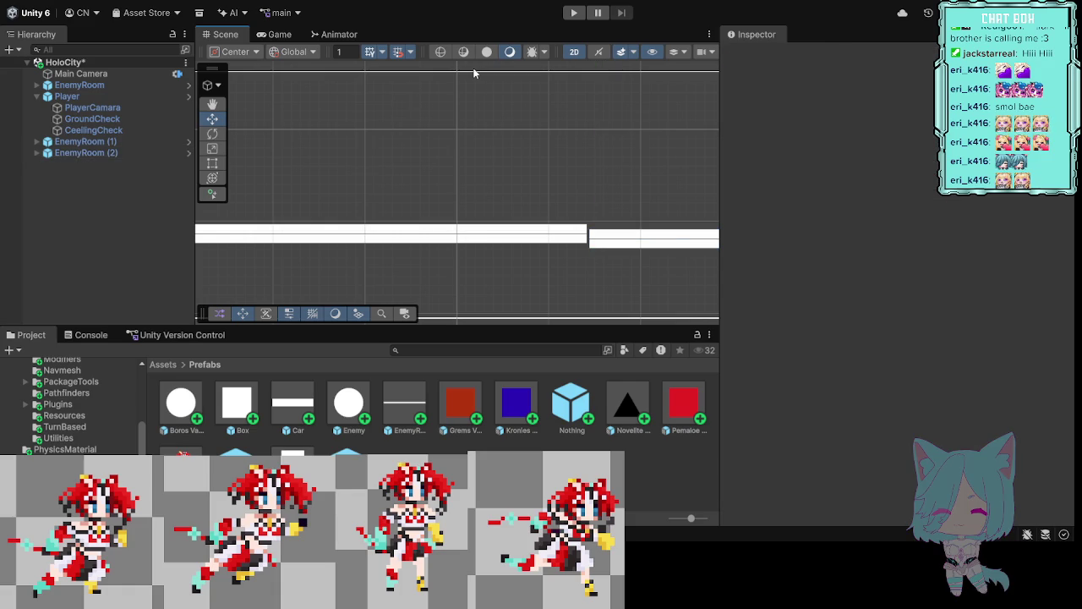
Step: Undo placing EnemyRoom (2) and EnemyRoom (1), keeping only the original room
key(ctrl+z)
key(ctrl+z)
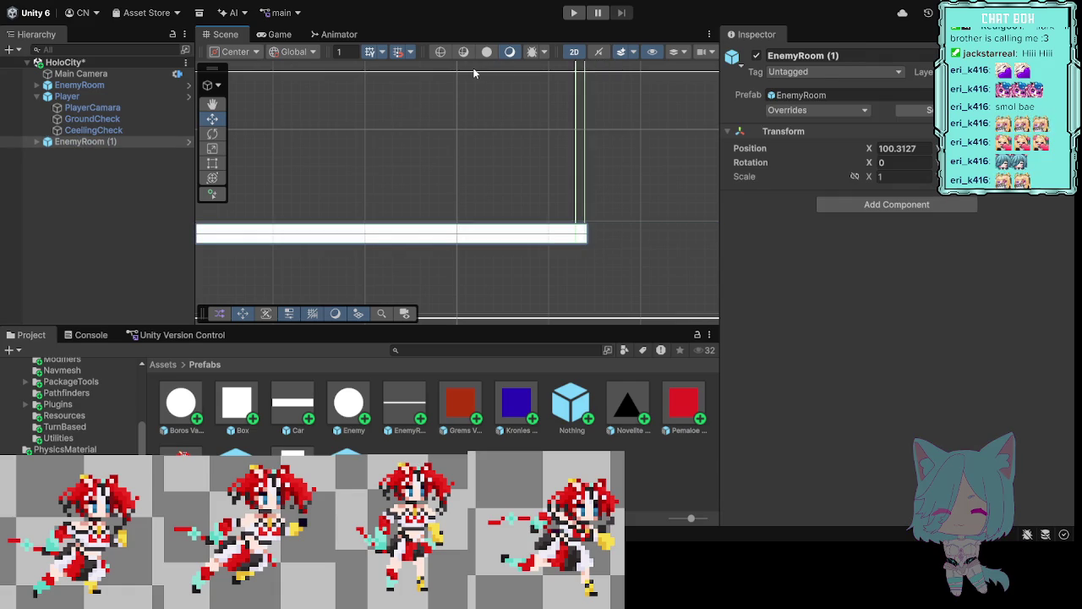
key(ctrl+z)
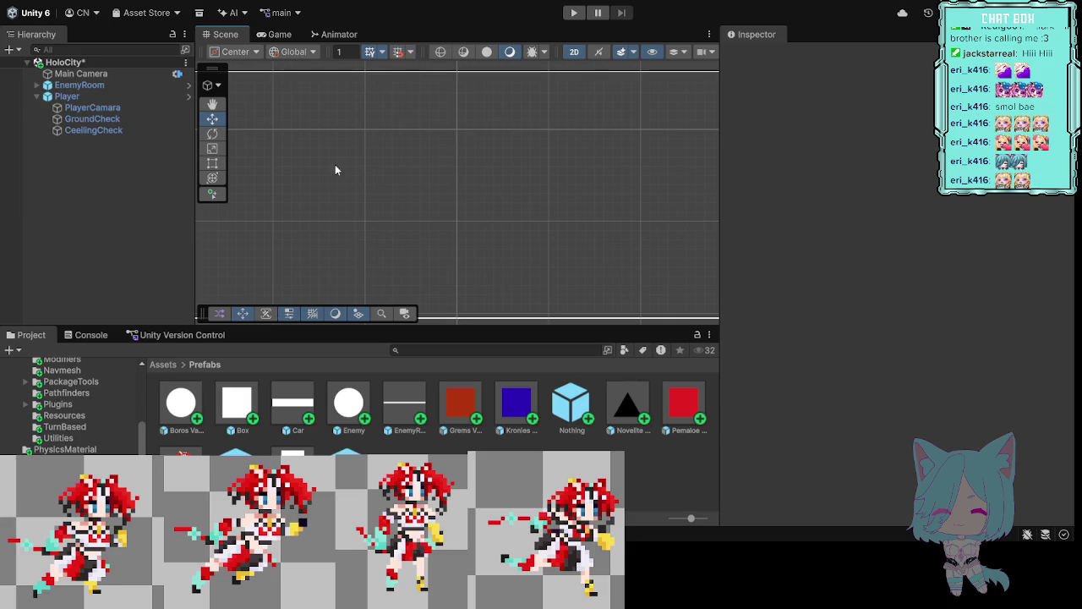
scroll(646, 175, down, 2)
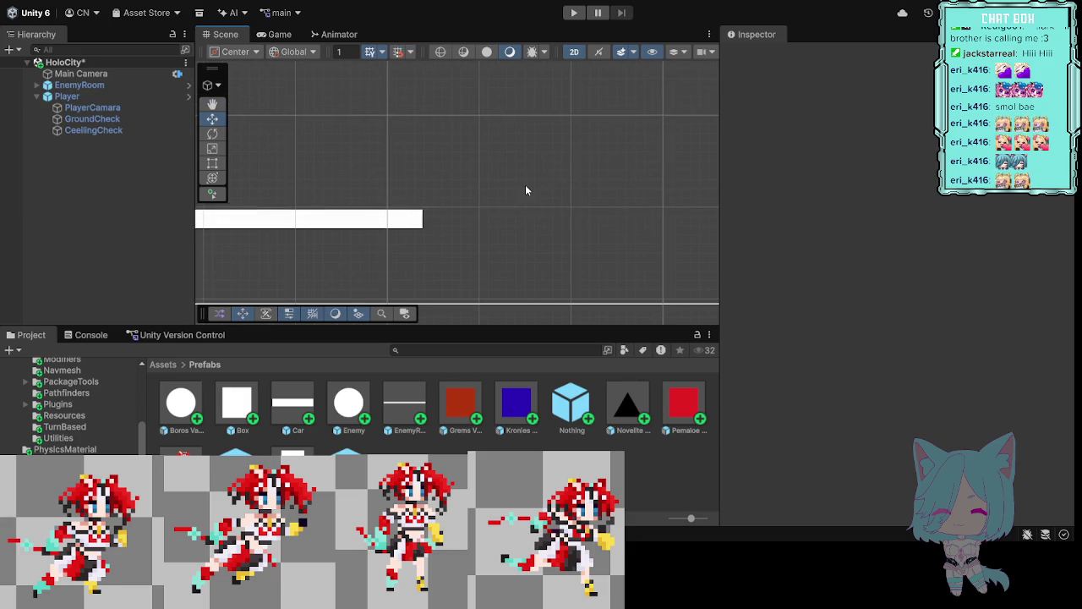
scroll(525, 190, down, 4)
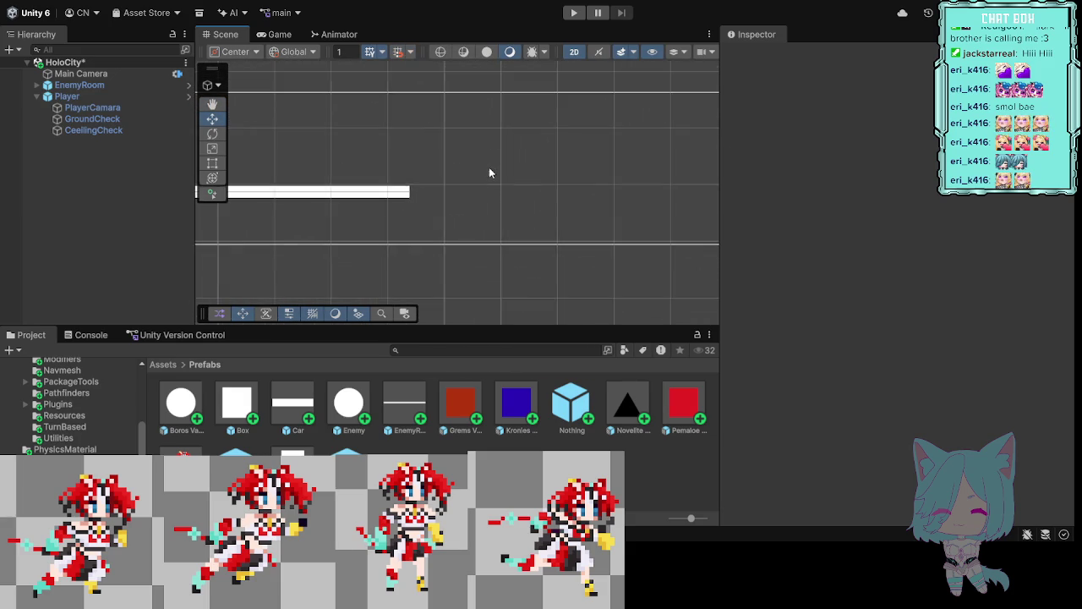
scroll(487, 172, down, 4)
scroll(511, 175, down, 3)
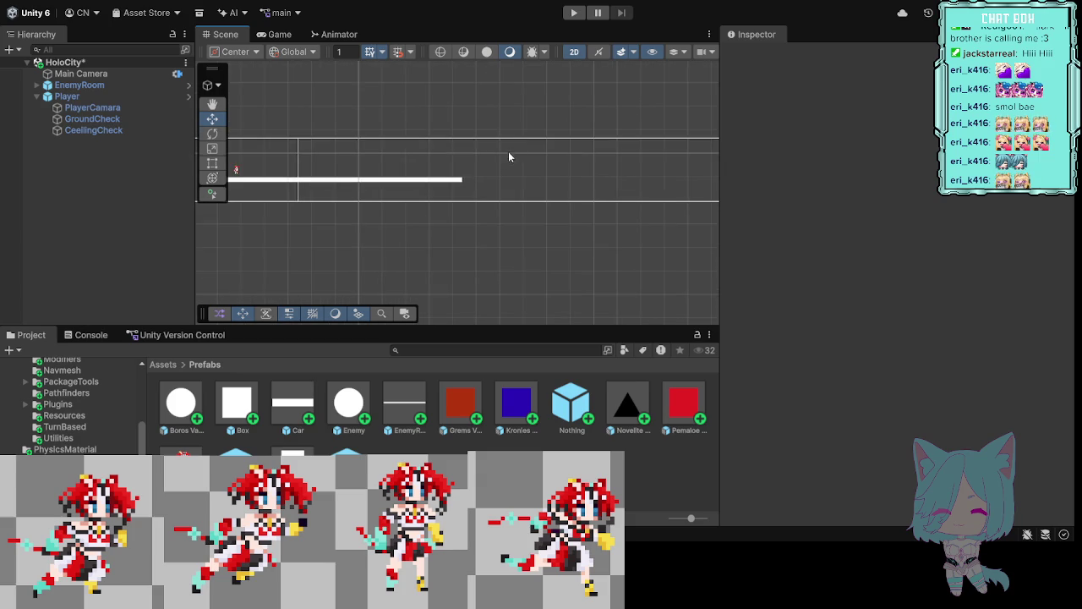
scroll(511, 157, up, 1)
Step: Place EnemyRoom (1) right after the original room, floors lined up
mouse_move(585, 264)
mouse_down()
mouse_move(539, 262)
mouse_move(477, 279)
mouse_up()
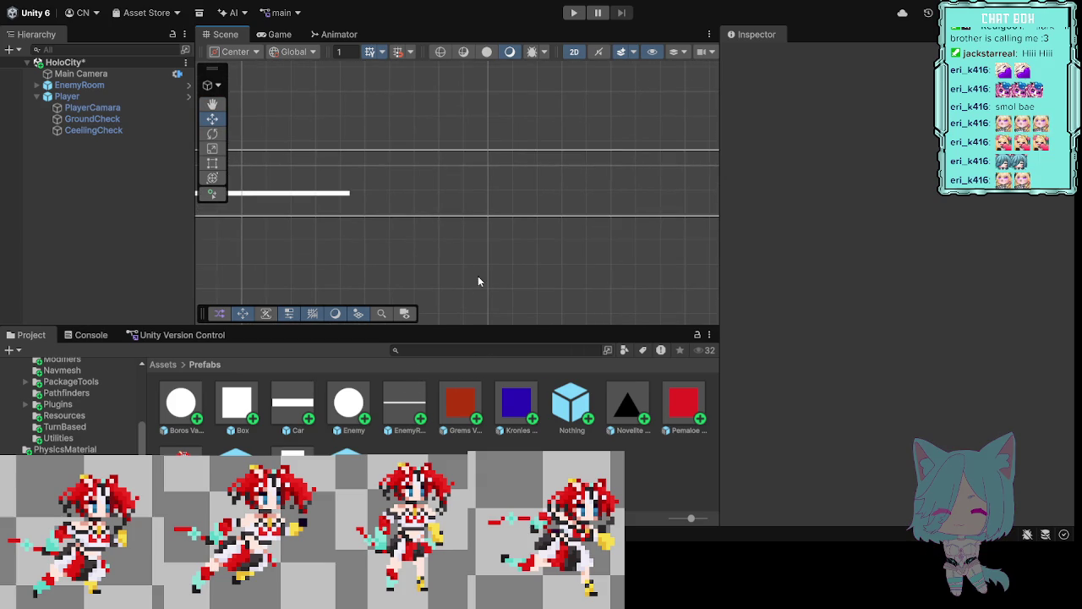
drag(414, 410, 491, 174)
mouse_move(493, 175)
mouse_down()
mouse_move(484, 166)
mouse_move(491, 174)
mouse_up()
drag(592, 295, 509, 290)
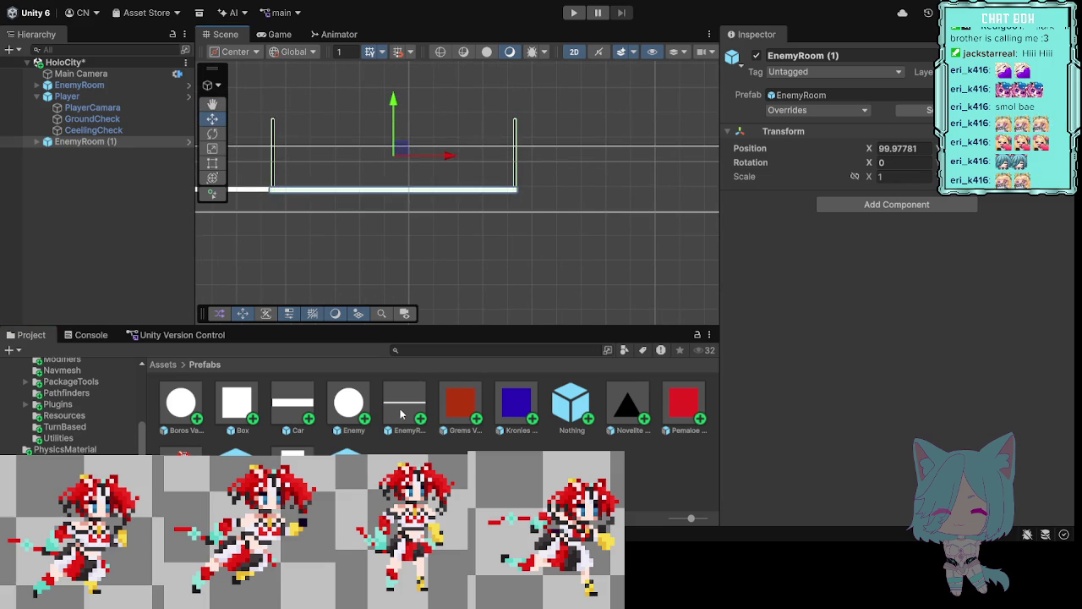
Step: Add EnemyRoom (2) and EnemyRoom (3) to the end of the row, reaching X about 300
mouse_move(407, 413)
mouse_down()
mouse_move(469, 328)
mouse_move(667, 169)
mouse_move(655, 163)
mouse_move(660, 193)
mouse_up()
mouse_move(671, 258)
mouse_down()
mouse_move(471, 274)
mouse_move(637, 263)
mouse_move(516, 264)
mouse_up()
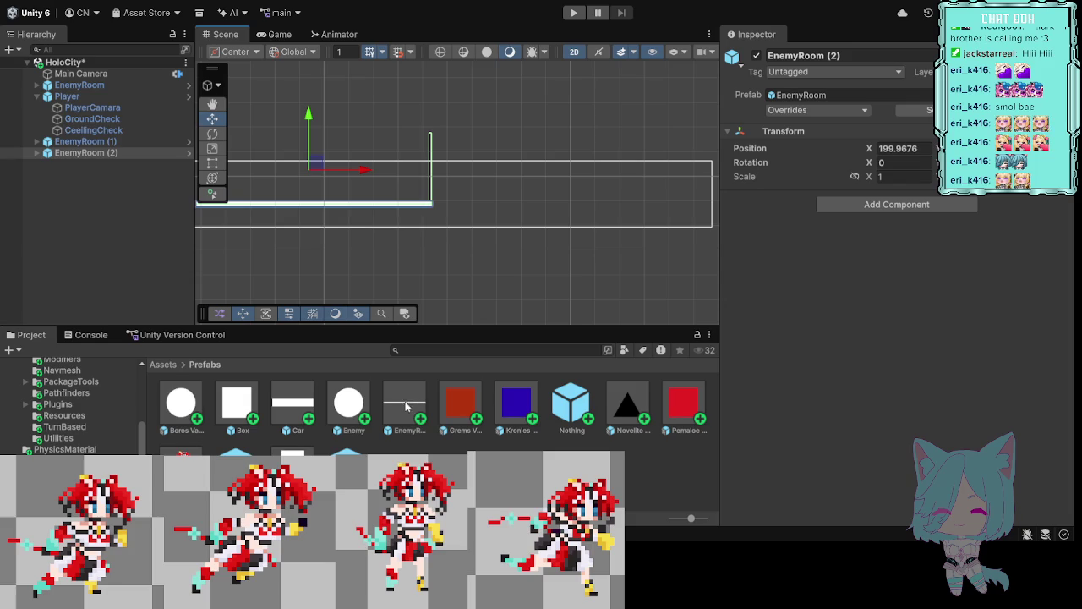
mouse_move(414, 414)
mouse_down()
mouse_move(577, 208)
mouse_move(572, 177)
mouse_up()
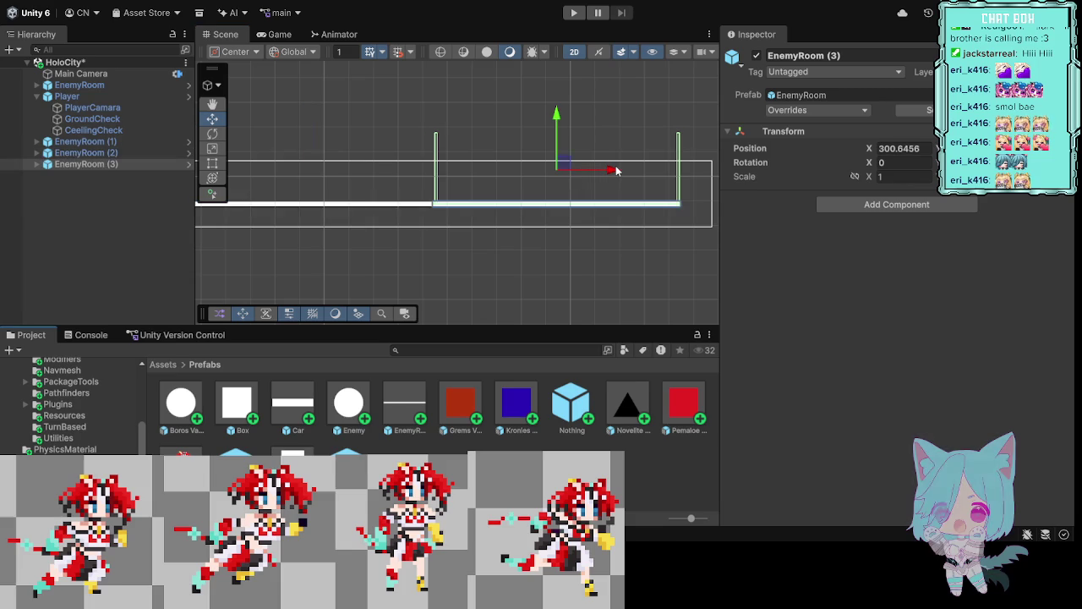
scroll(512, 131, down, 3)
mouse_move(350, 241)
mouse_down()
mouse_move(573, 271)
mouse_move(525, 271)
mouse_up()
key(w)
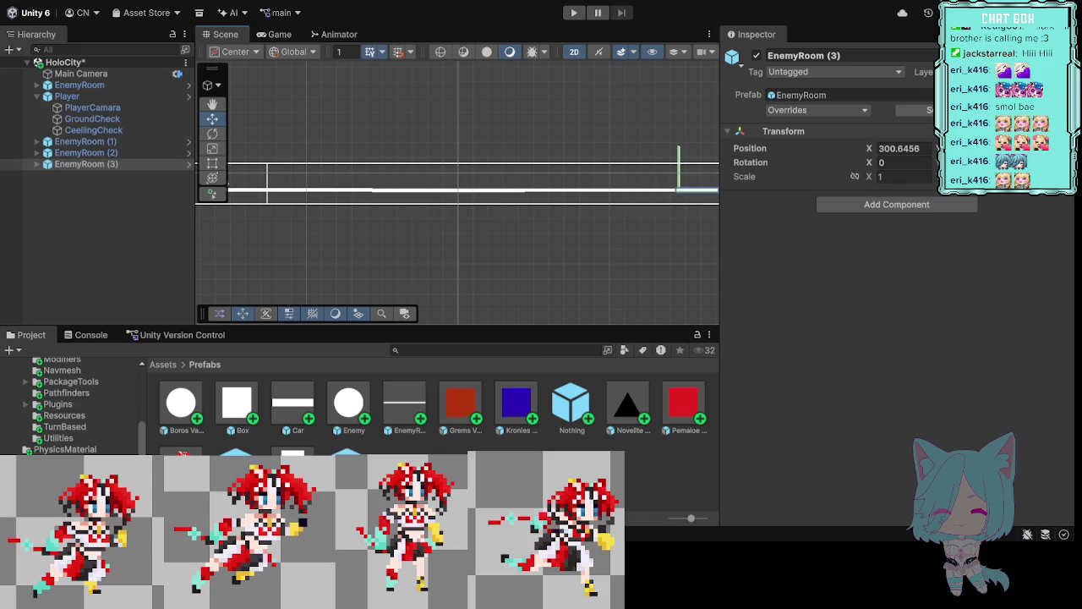
mouse_move(302, 260)
mouse_down()
mouse_move(514, 285)
mouse_move(404, 285)
mouse_up()
Step: Select EnemyRoom (1) and slide it right along X to 100.6
scroll(556, 309, up, 1)
scroll(552, 300, up, 4)
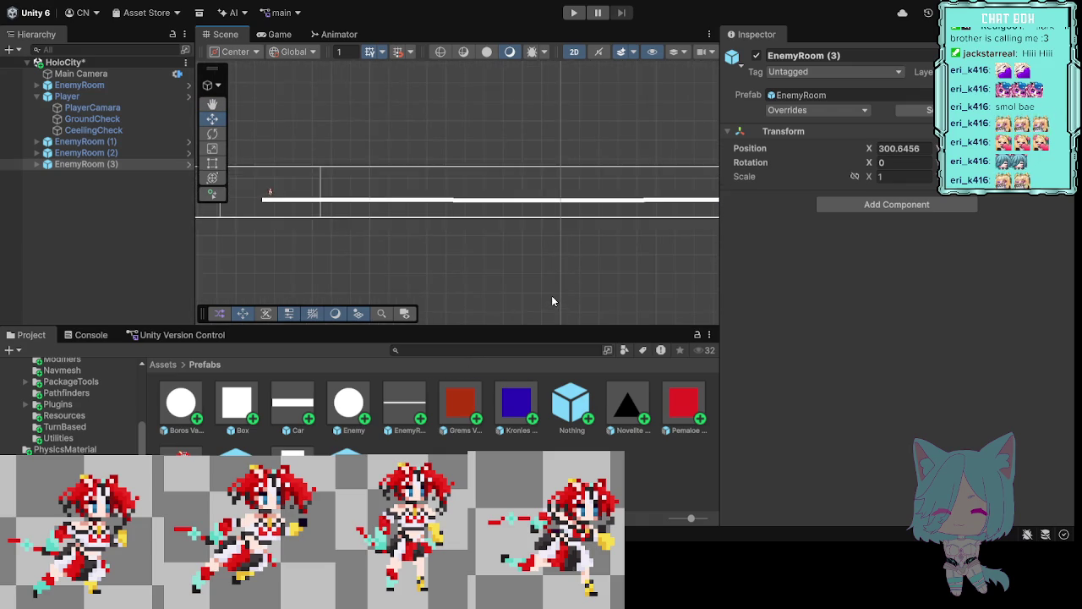
drag(431, 222, 481, 312)
scroll(506, 297, up, 3)
scroll(518, 306, up, 3)
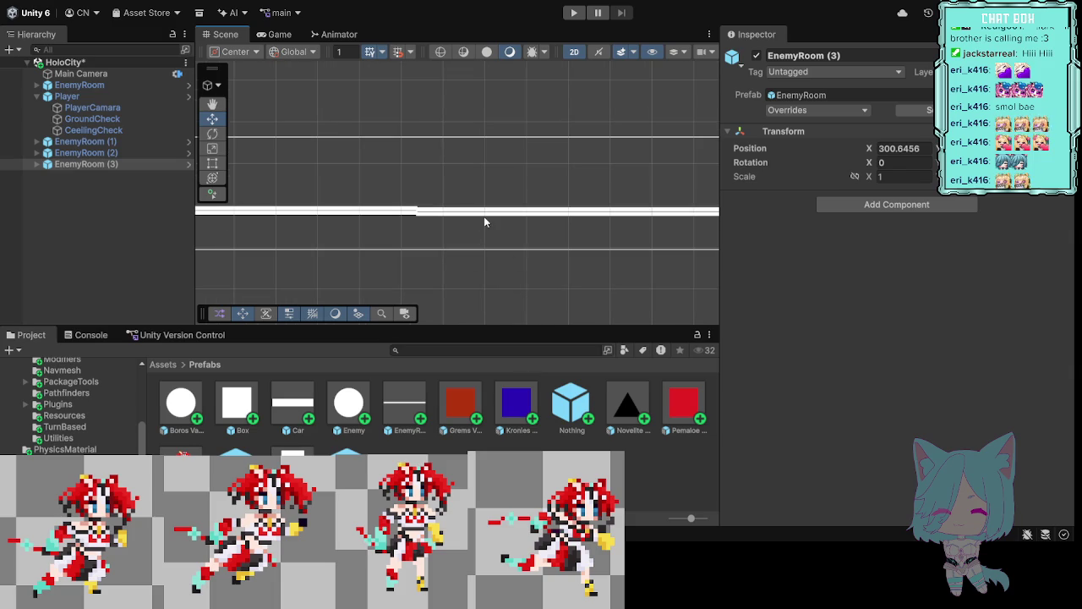
click(125, 142)
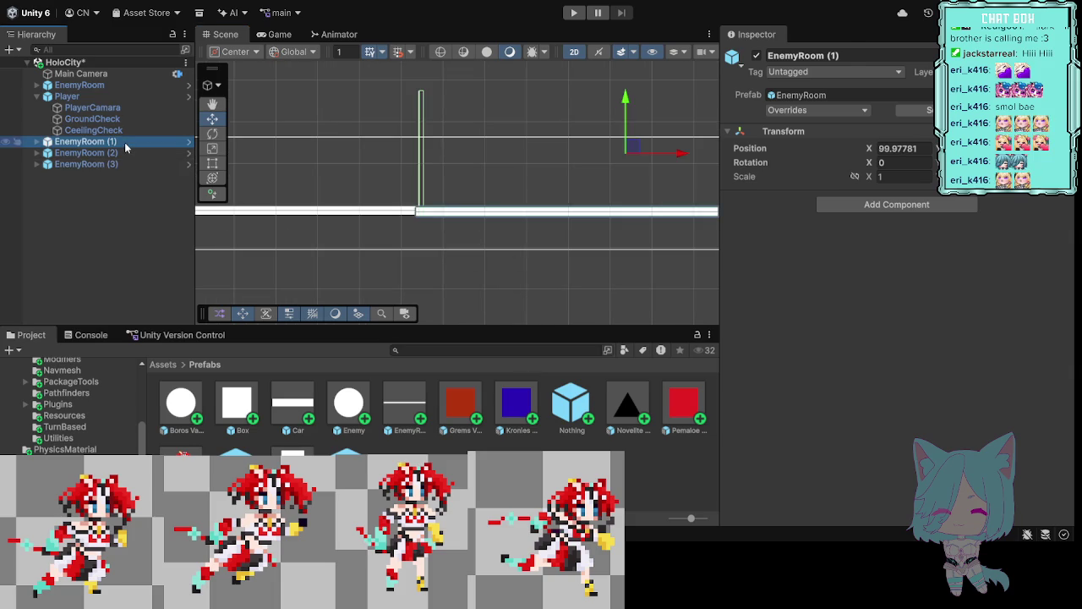
scroll(544, 165, up, 4)
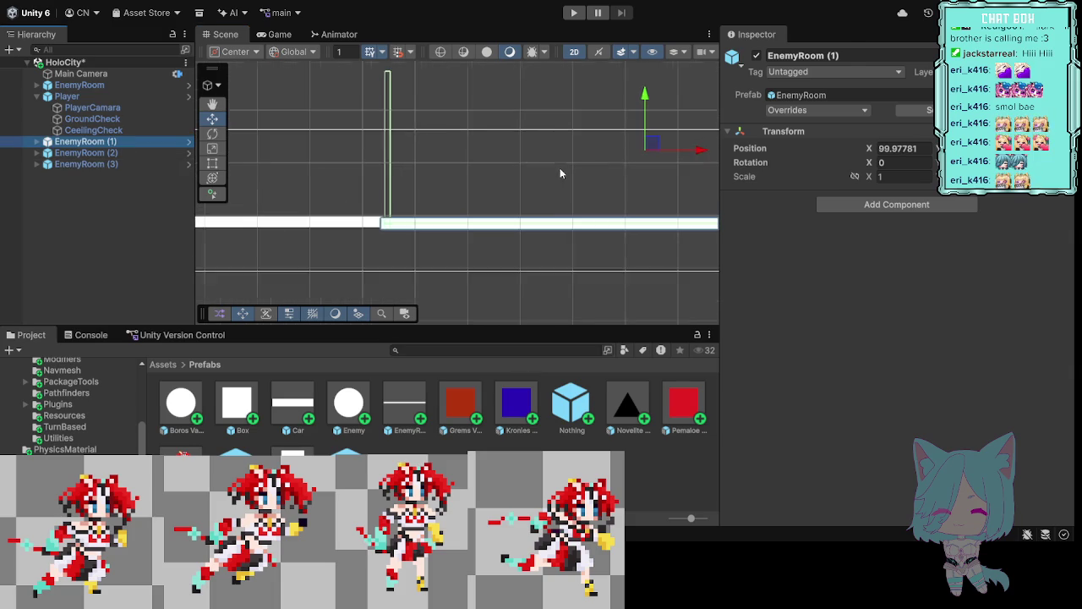
scroll(570, 203, up, 1)
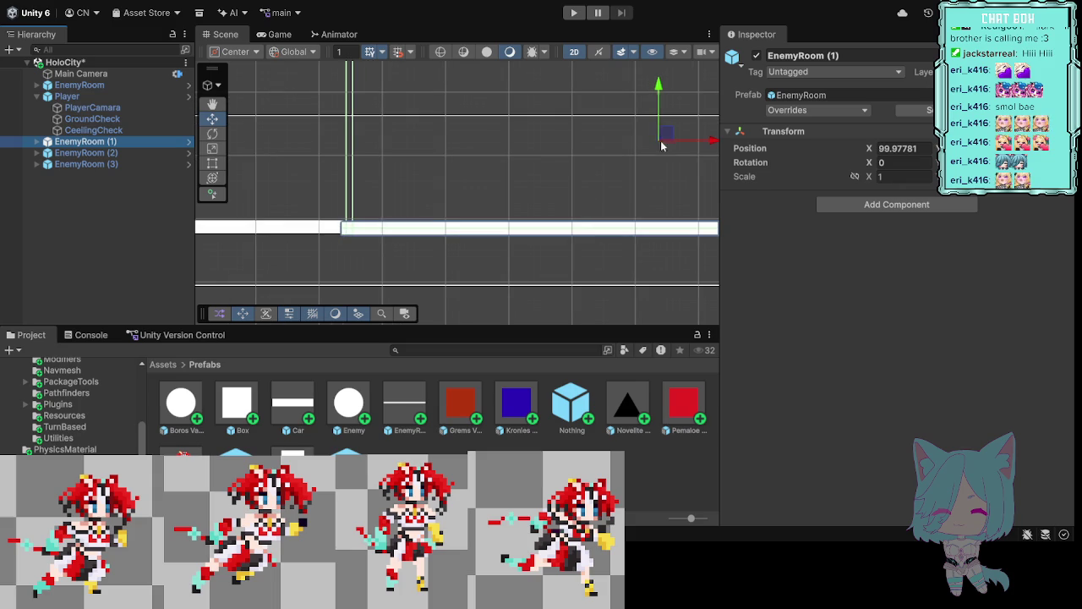
click(659, 114)
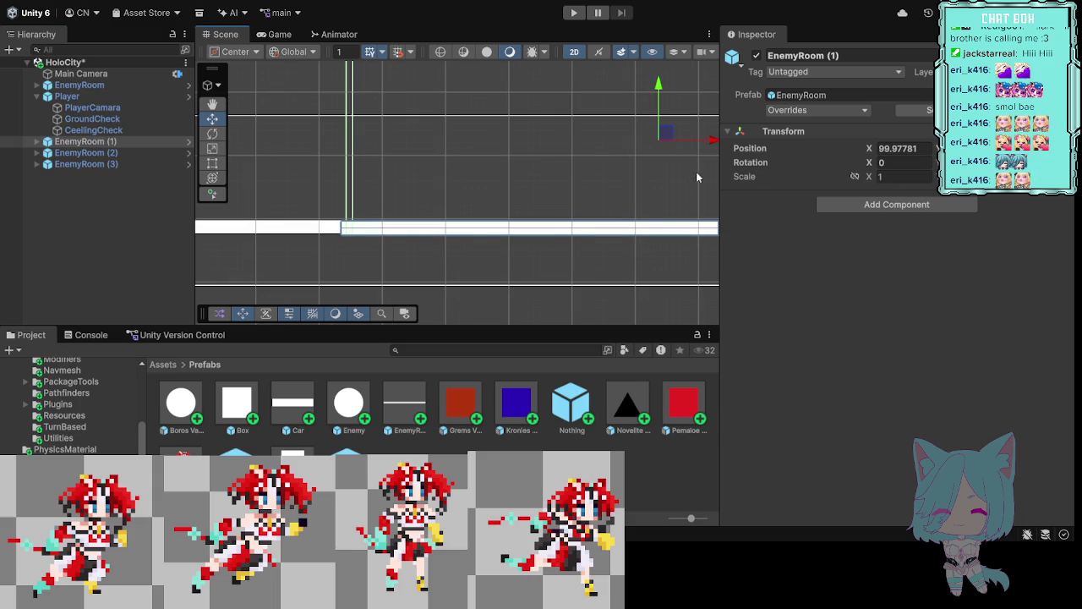
drag(708, 144, 714, 143)
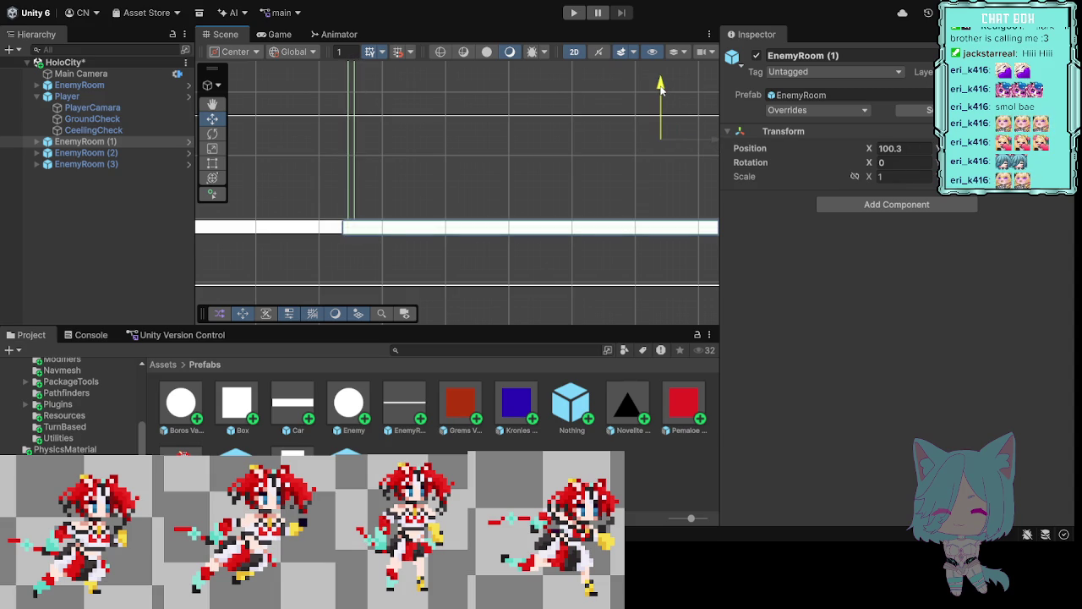
Step: Compare with the original room and nudge EnemyRoom (1) to X 100.7
click(290, 236)
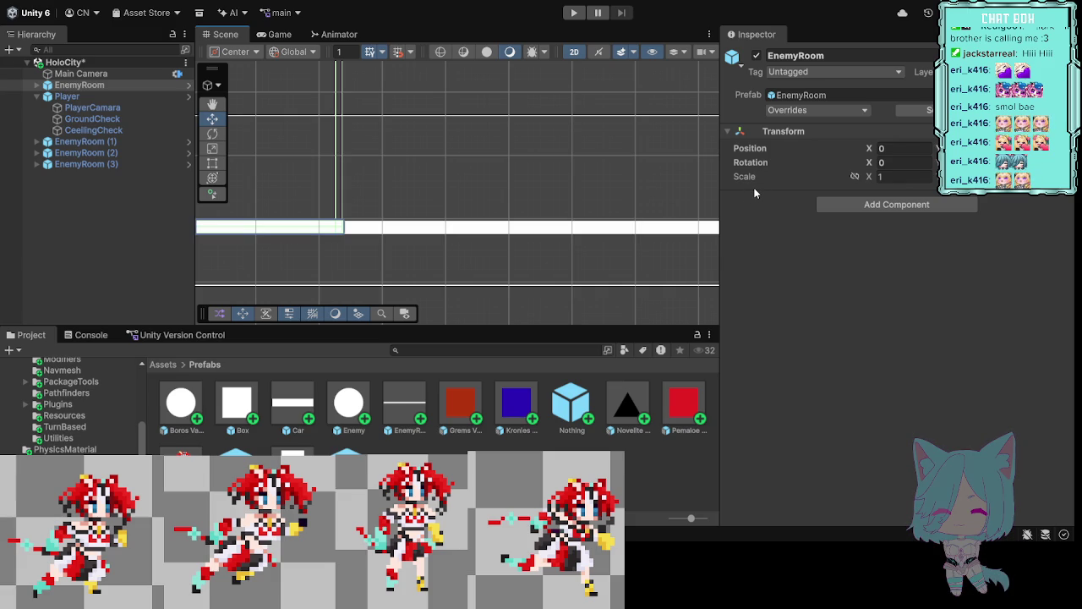
click(593, 230)
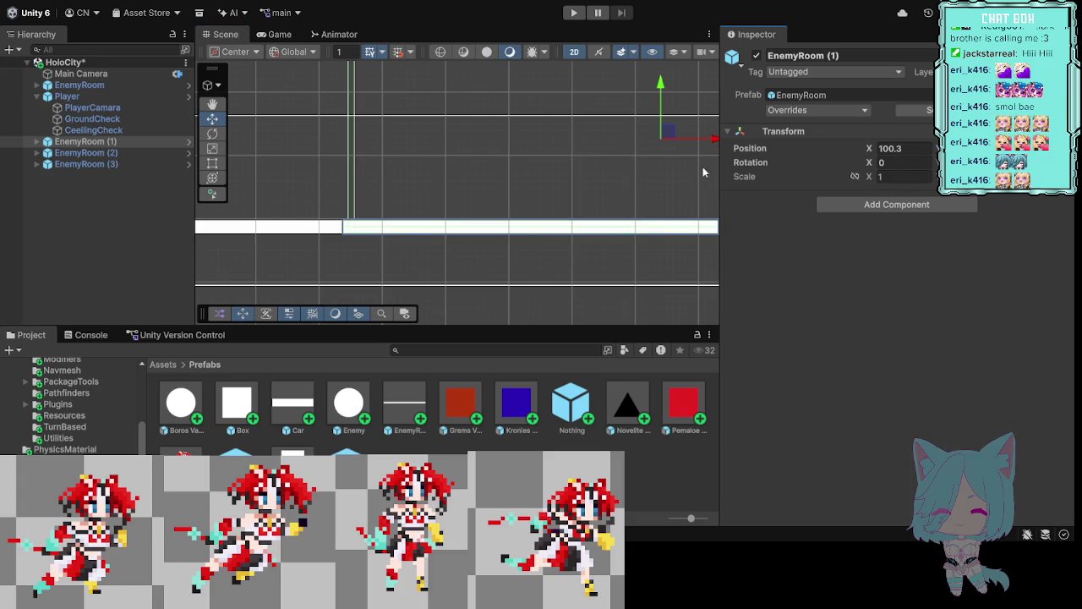
drag(712, 144, 714, 143)
Step: Nudge EnemyRoom (1) back left to X 100.2
click(611, 264)
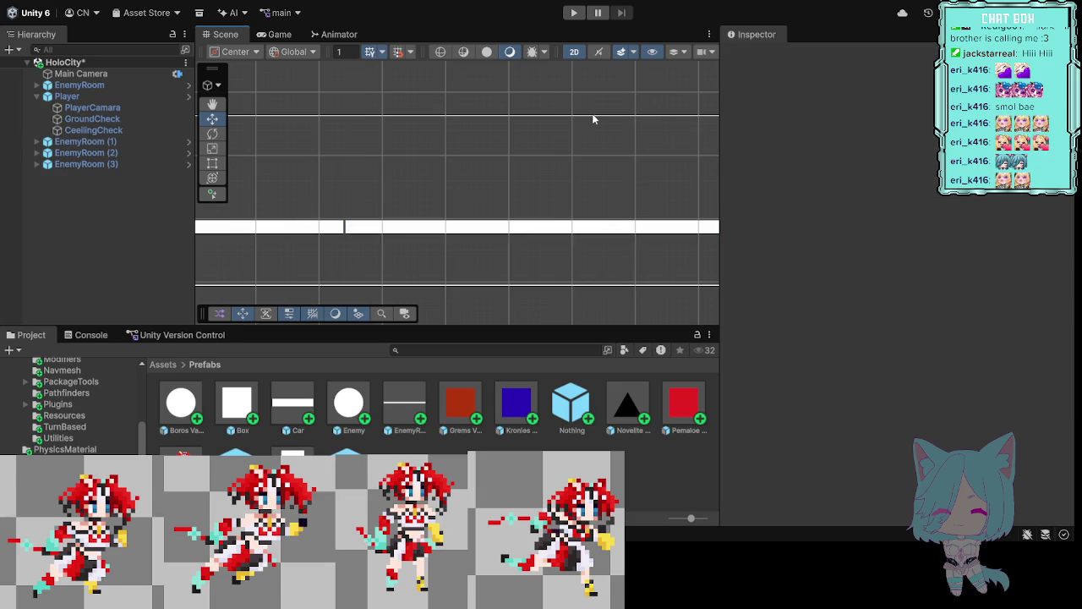
click(544, 227)
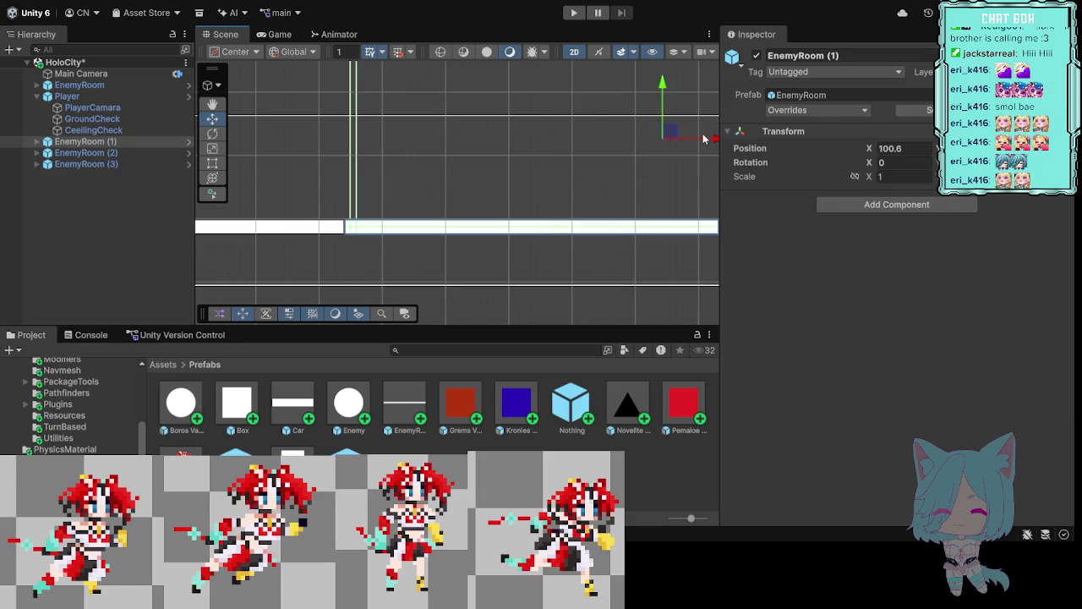
drag(710, 139, 708, 140)
click(576, 275)
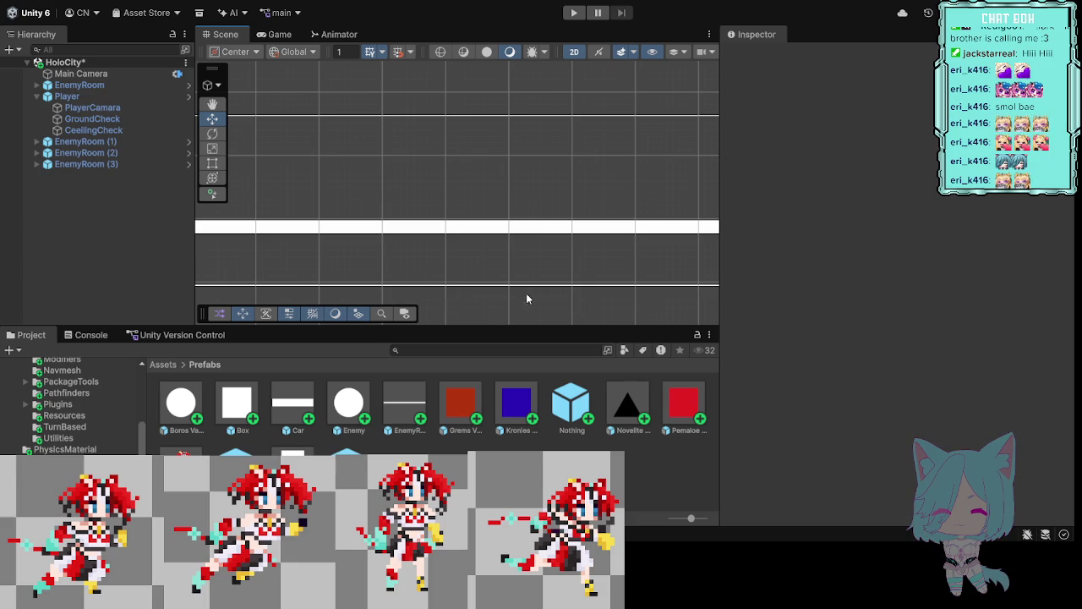
Step: Check the positions of EnemyRoom (2) and EnemyRoom (3) at the next joins
mouse_move(592, 264)
mouse_down()
mouse_move(547, 248)
mouse_move(418, 274)
mouse_up()
mouse_move(672, 268)
mouse_down()
mouse_move(504, 282)
mouse_move(458, 273)
mouse_up()
drag(698, 272, 587, 276)
click(587, 247)
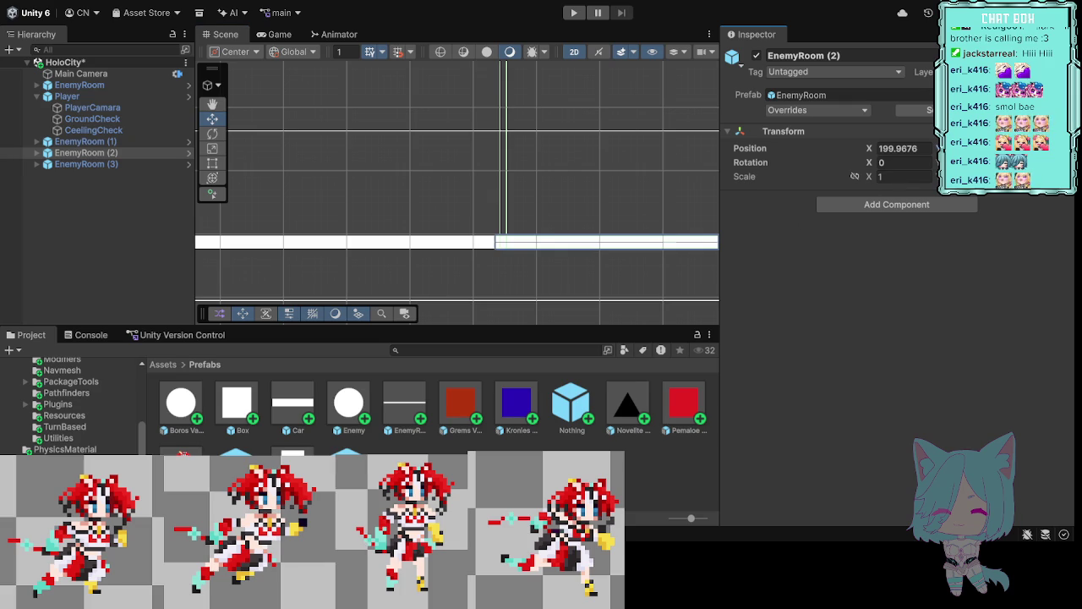
click(613, 293)
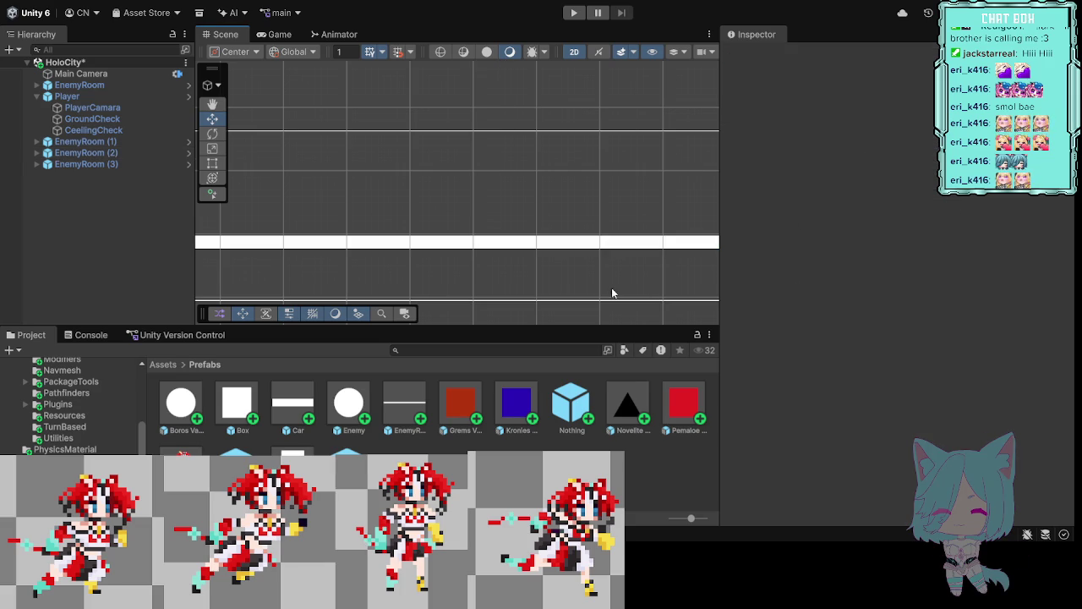
scroll(607, 199, down, 3)
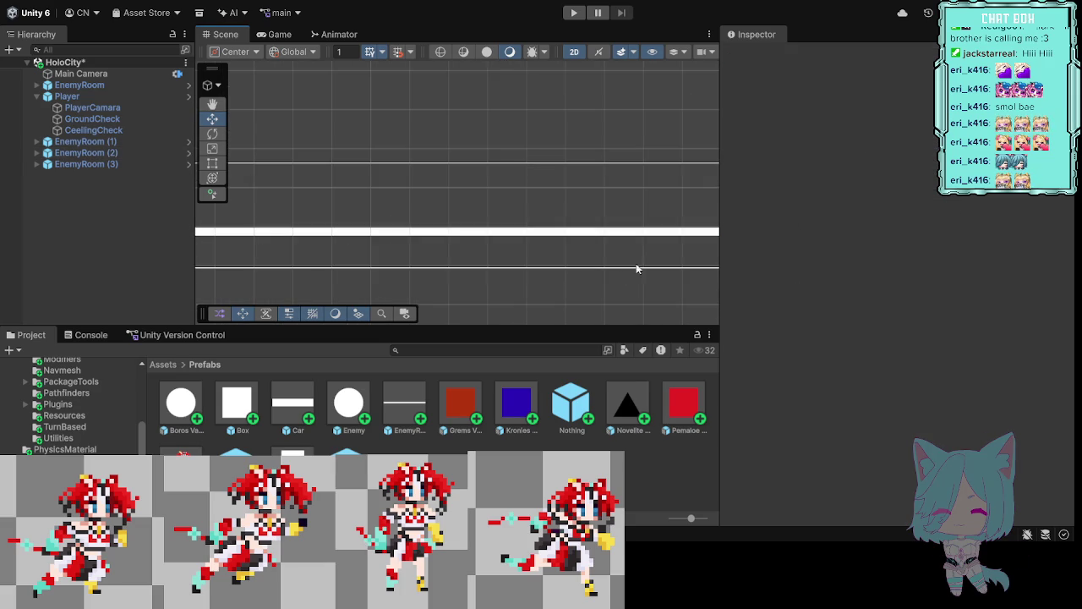
scroll(646, 302, up, 1)
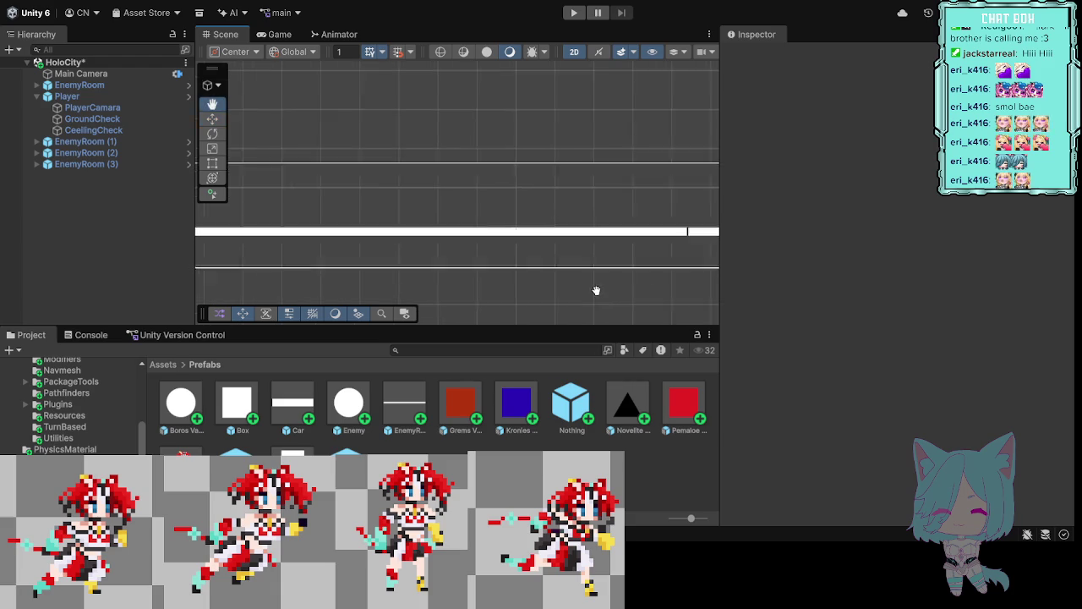
click(679, 240)
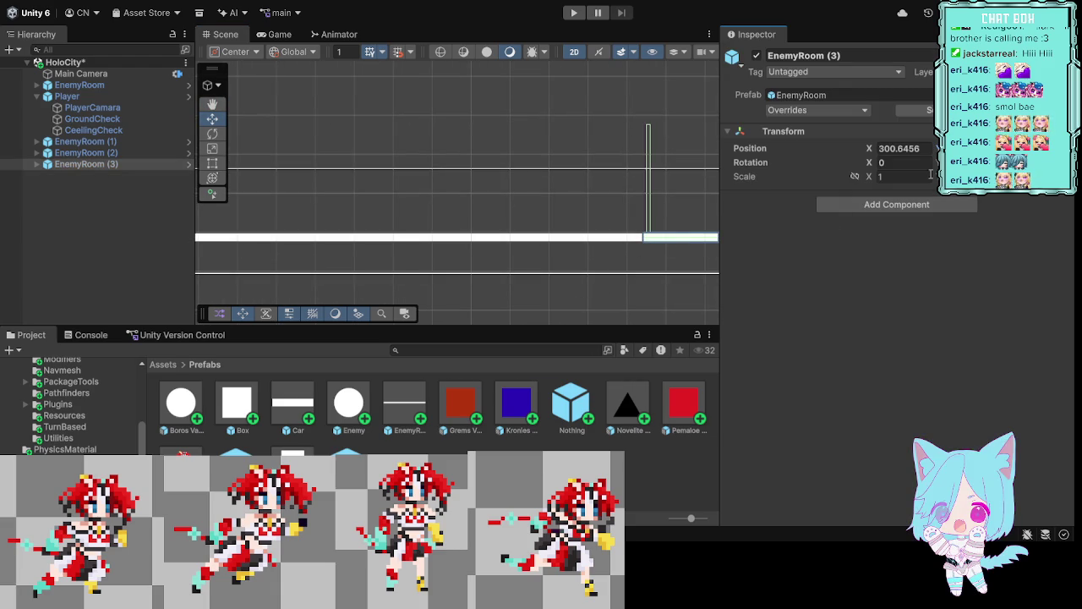
click(665, 284)
drag(665, 285, 643, 301)
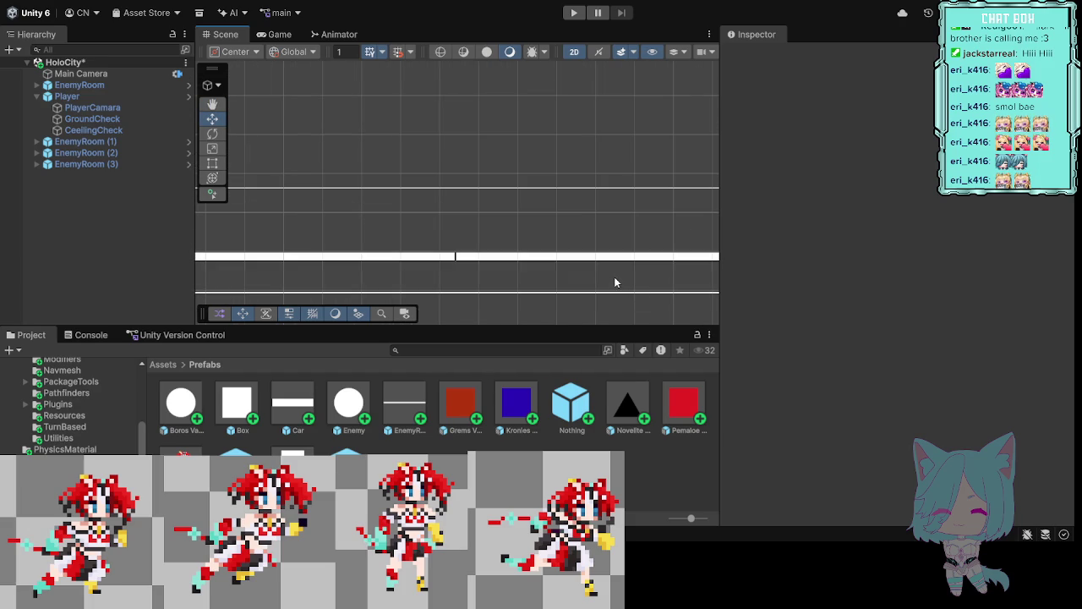
Step: Nudge EnemyRoom (3) left from X 300.5 to 300.3 to close the join
click(587, 258)
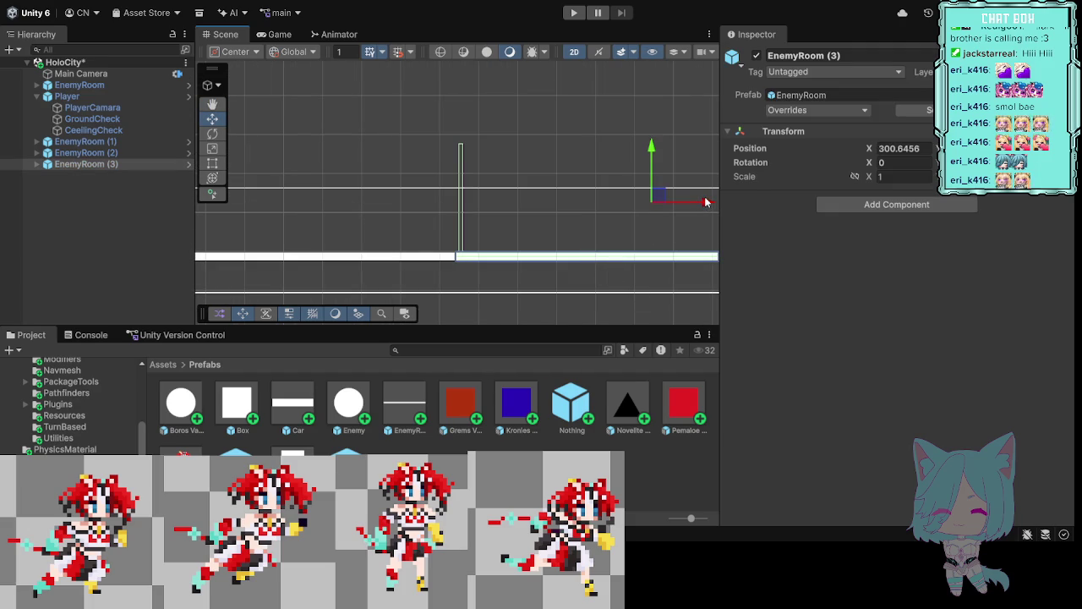
drag(707, 203, 704, 203)
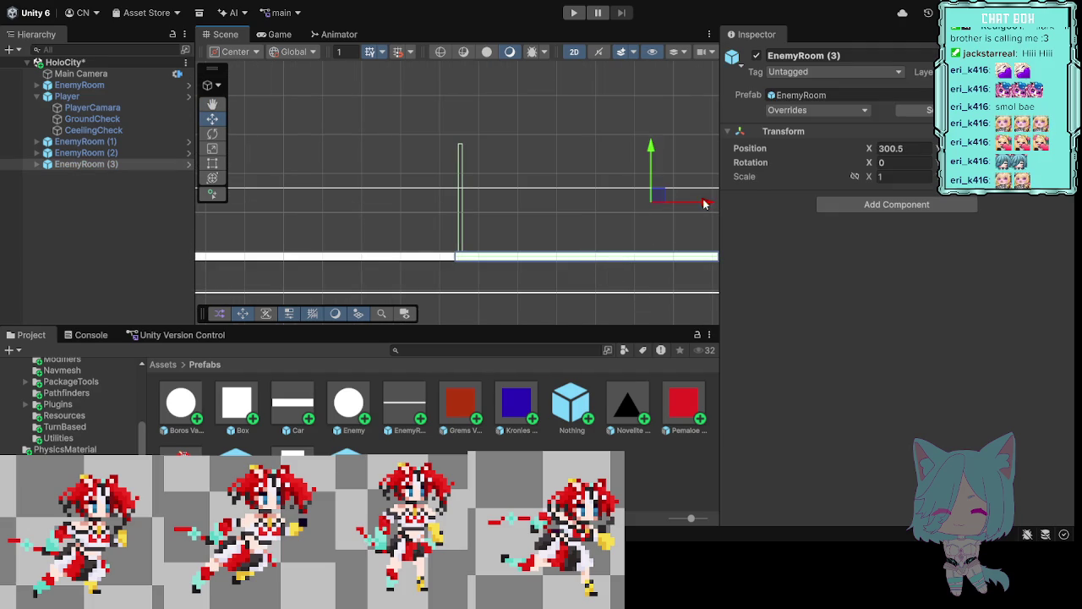
click(630, 289)
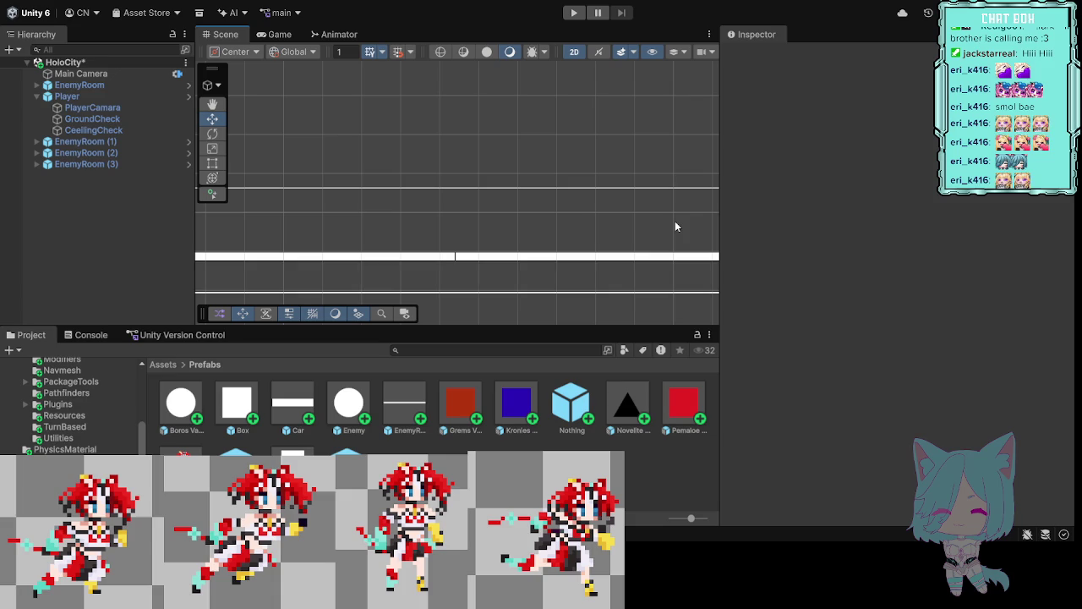
click(615, 258)
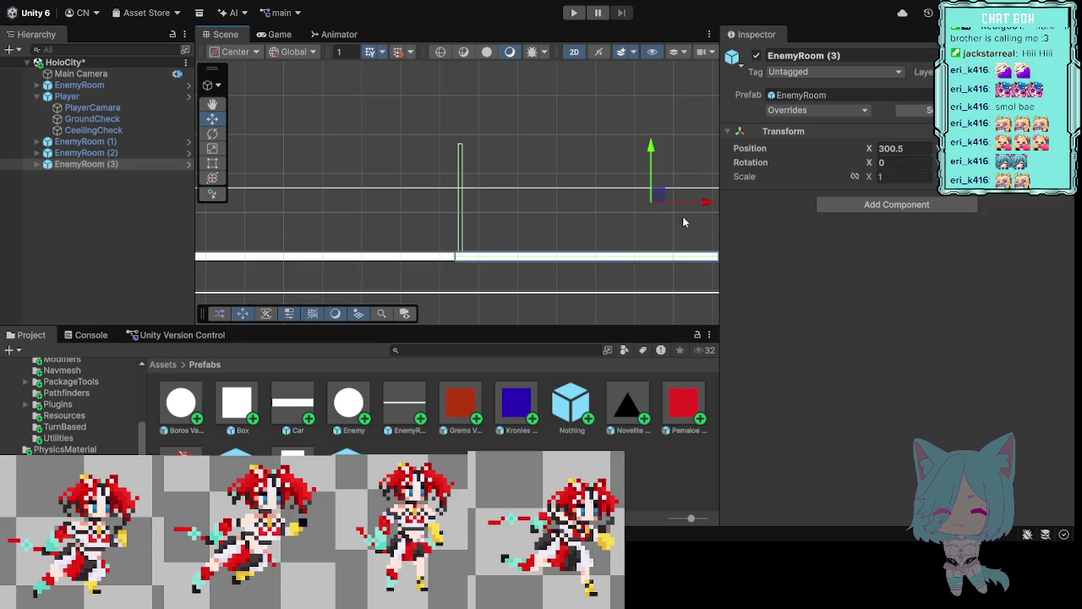
drag(706, 203, 705, 203)
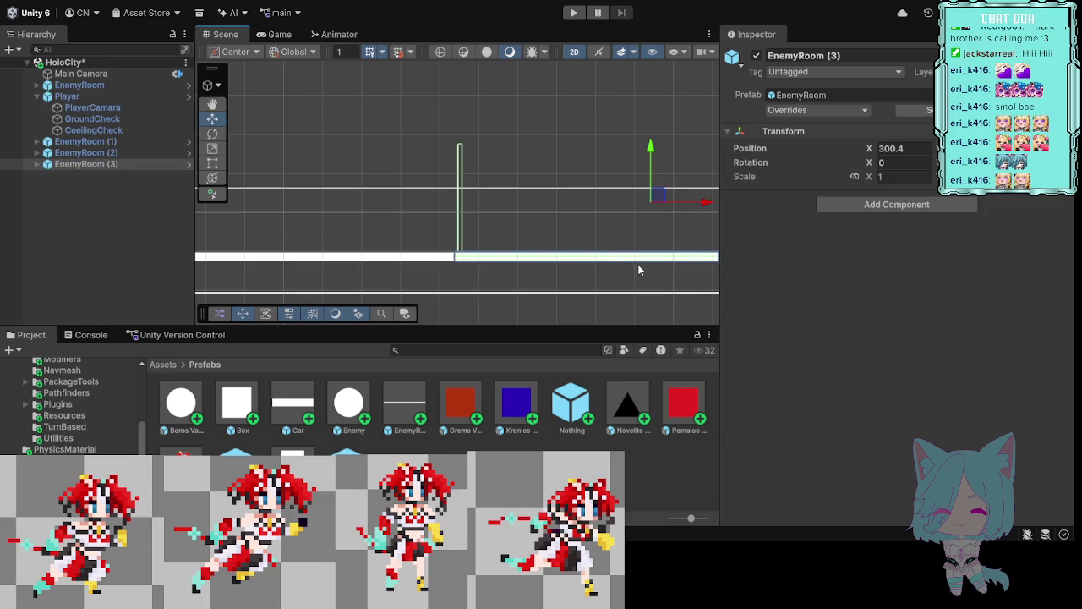
click(600, 316)
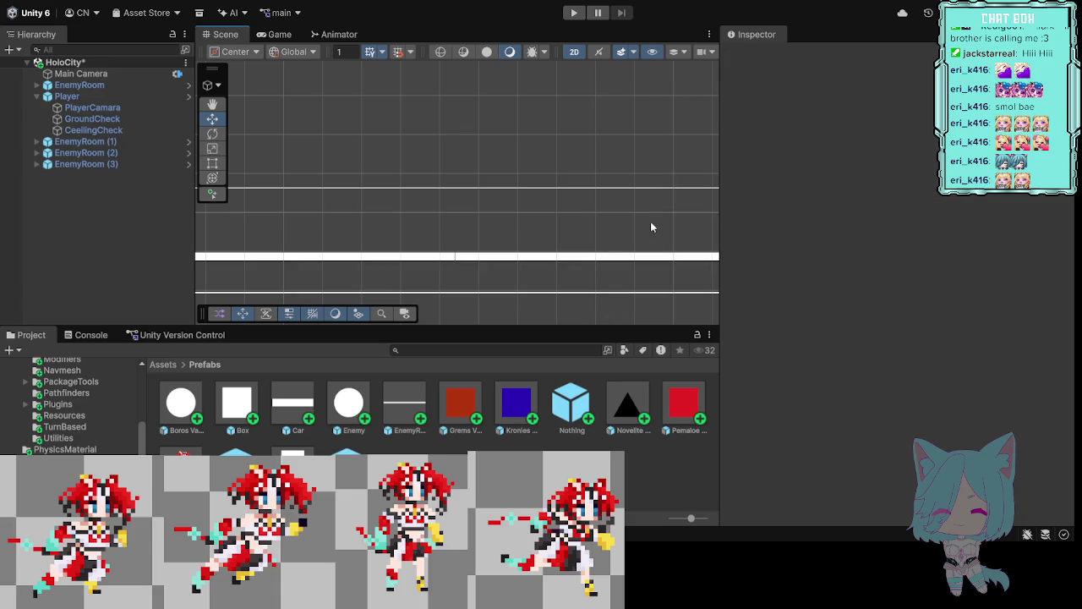
click(625, 258)
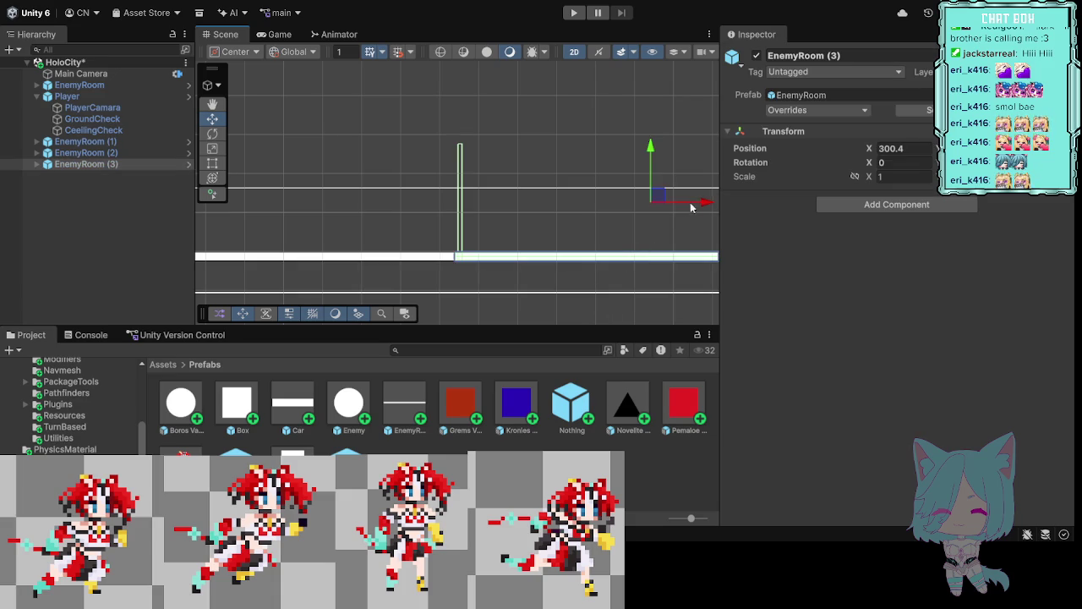
drag(706, 203, 706, 203)
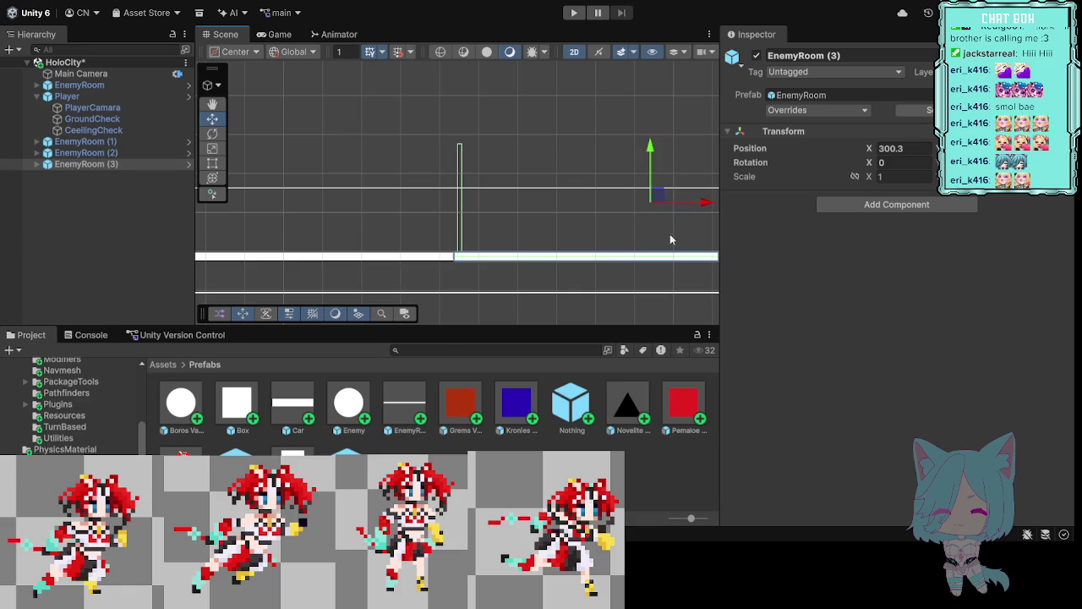
click(616, 306)
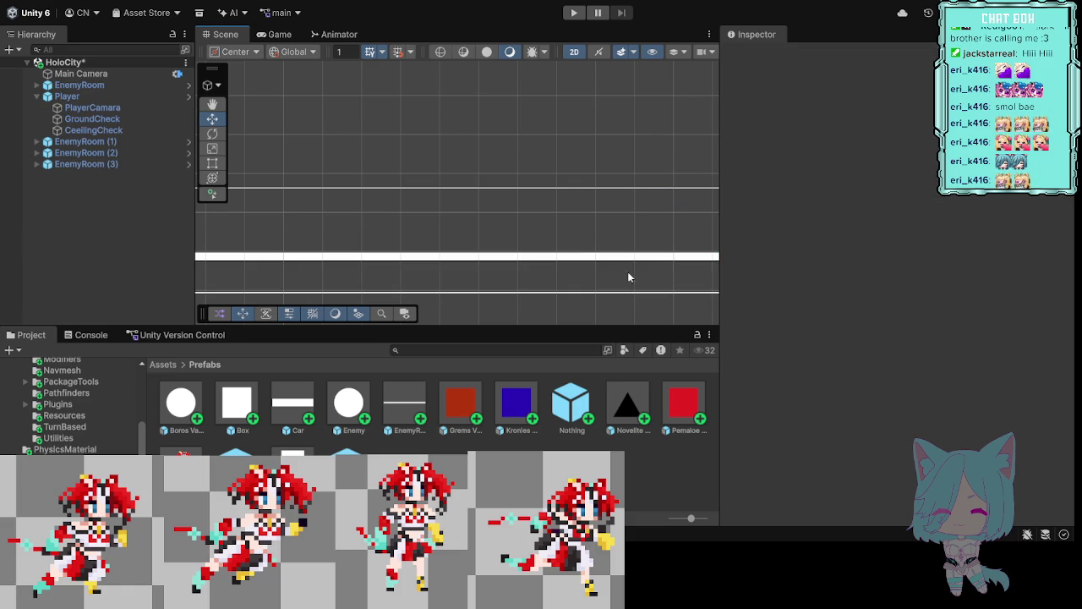
Step: Play-test, running right with D and jumping with Space onto the tall white block, then pause
click(574, 13)
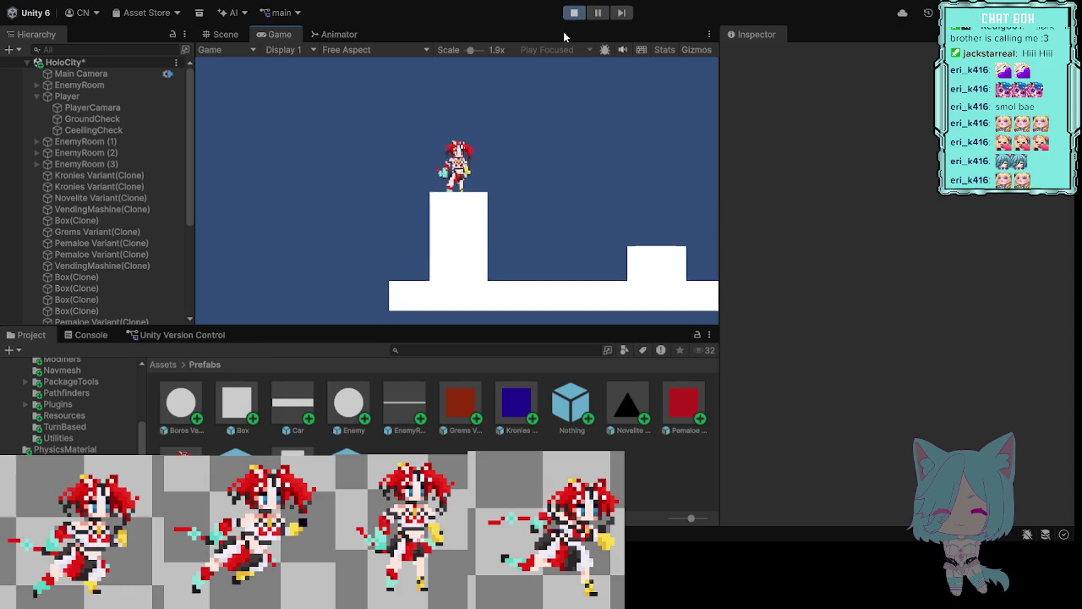
key(d)
key(space)
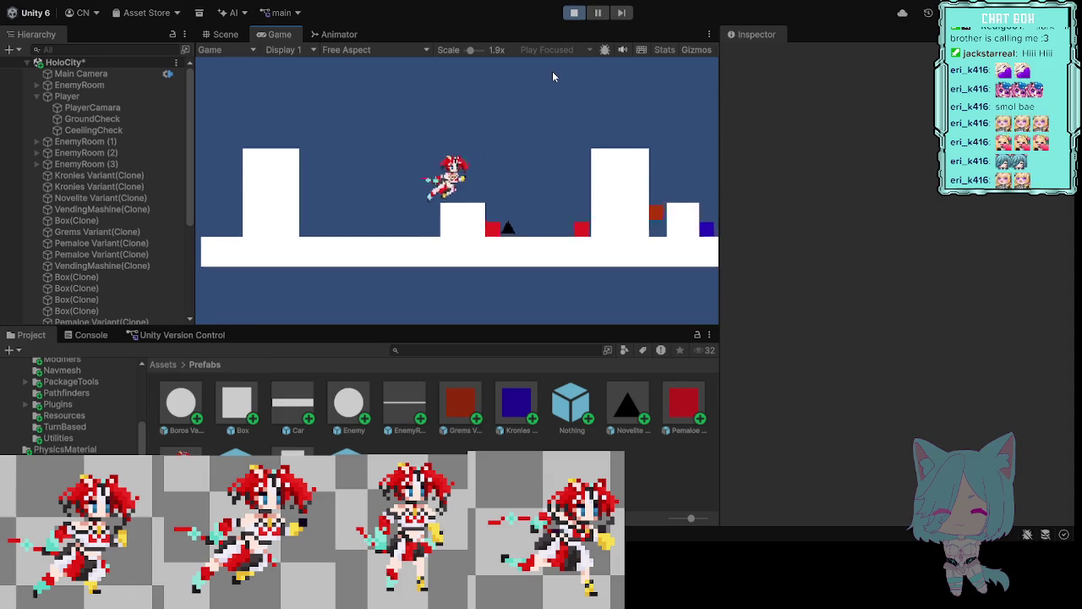
key(space)
key(d)
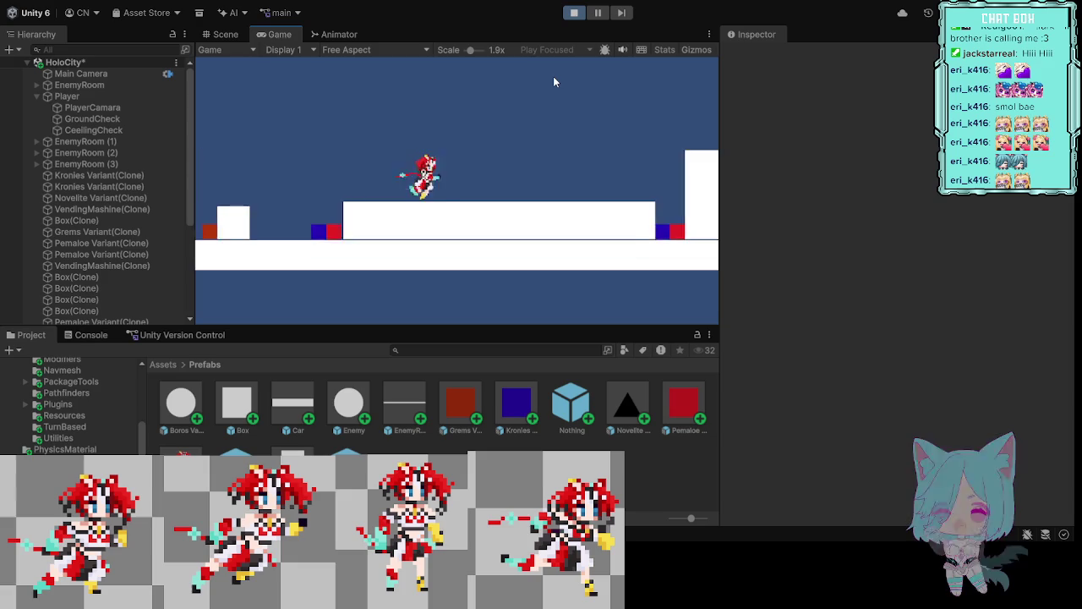
key(space)
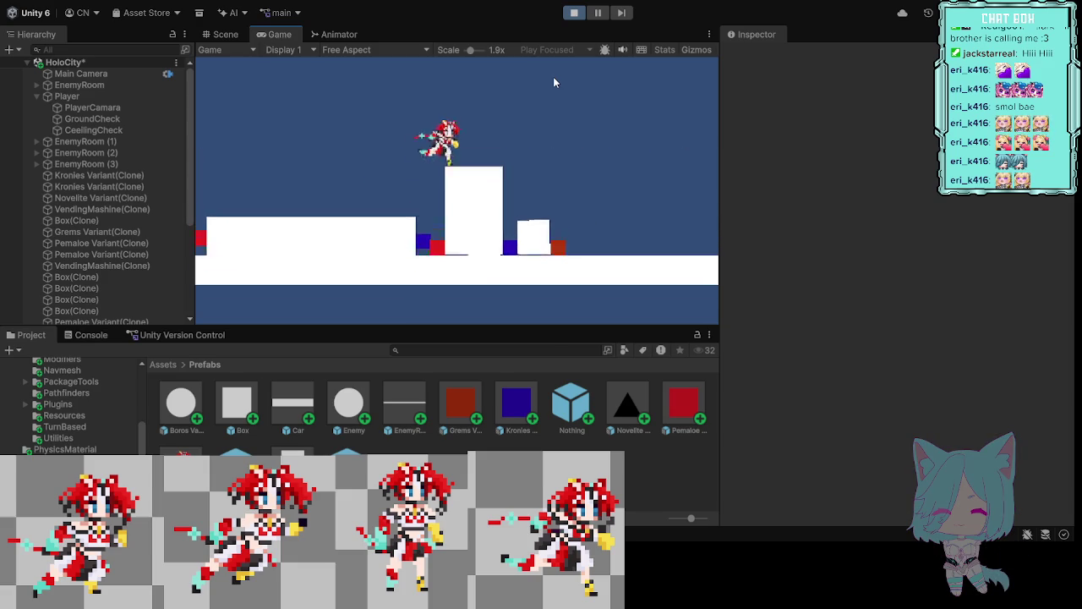
key(d)
key(d)
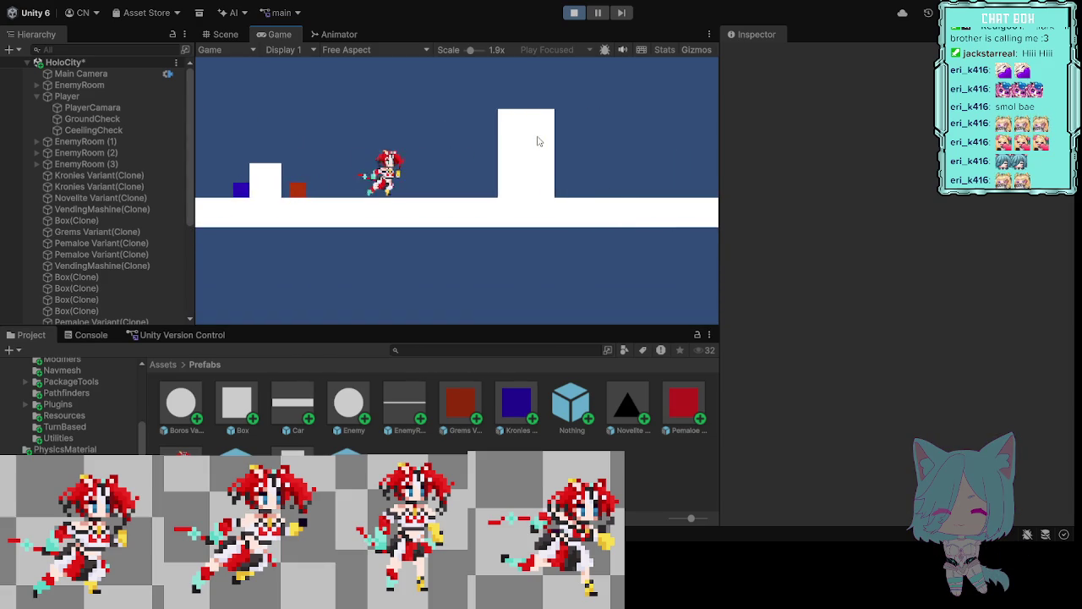
key(space)
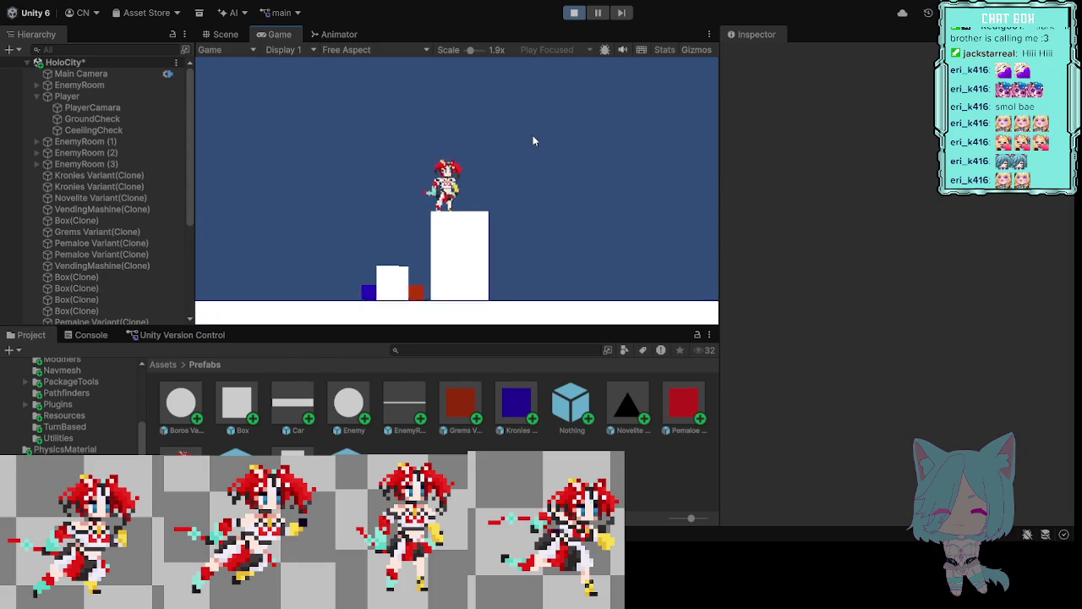
click(599, 11)
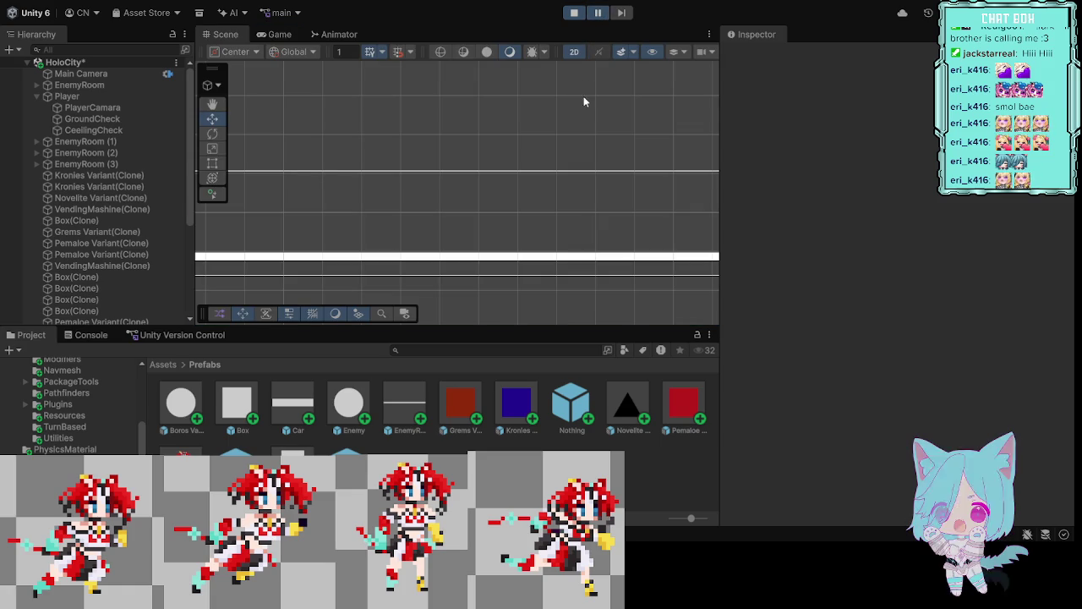
Step: Expand EnemyRoom and its Spawnmanager, then select A* to show its 100 by 30 grid graph
scroll(347, 169, down, 1)
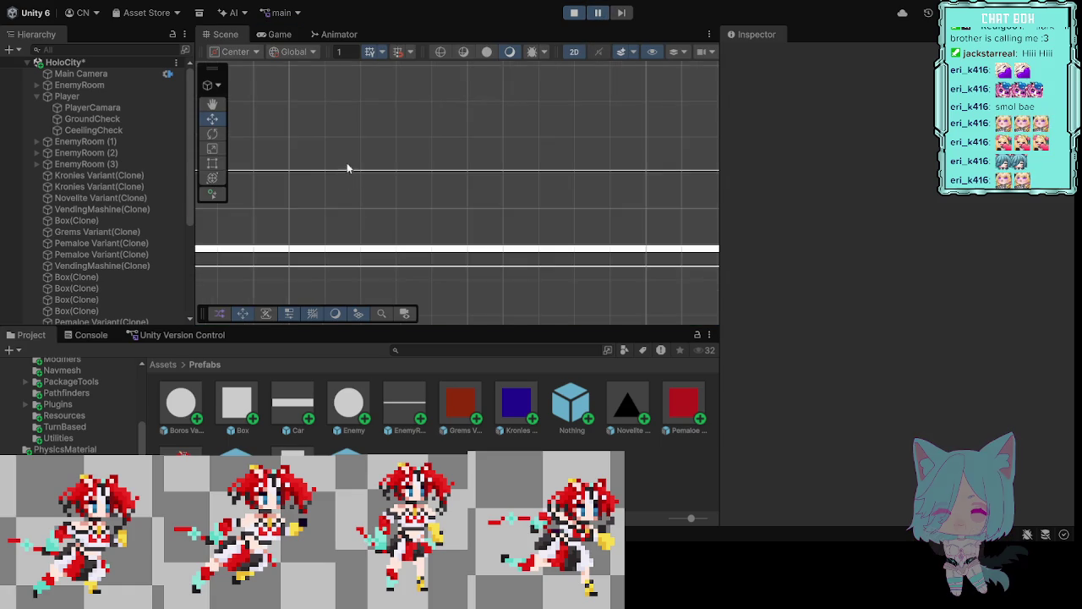
mouse_move(388, 201)
mouse_down()
mouse_move(307, 220)
mouse_move(409, 220)
mouse_move(290, 208)
mouse_up()
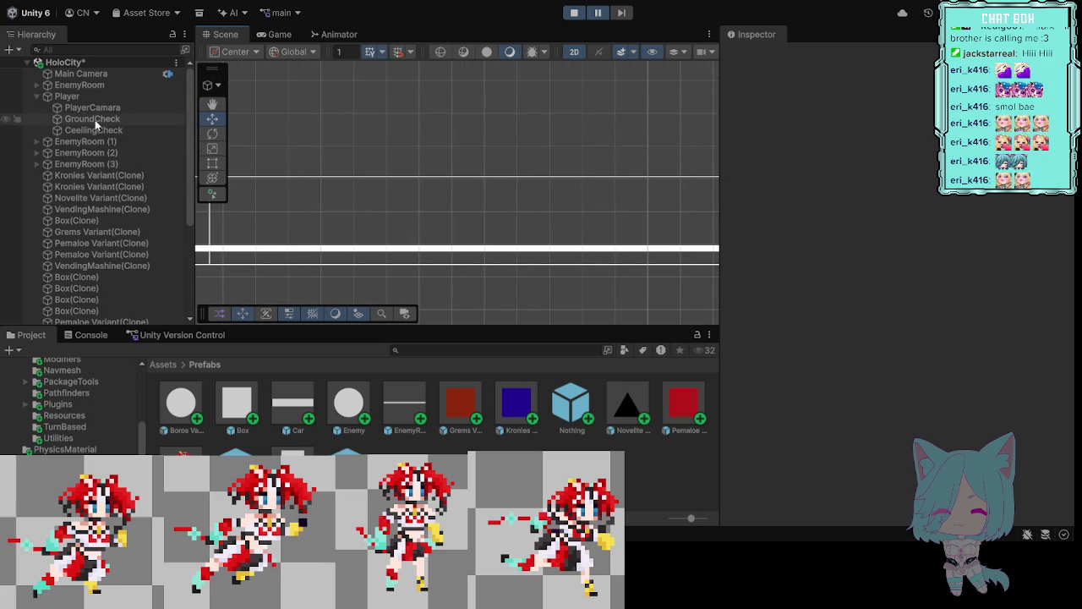
click(38, 142)
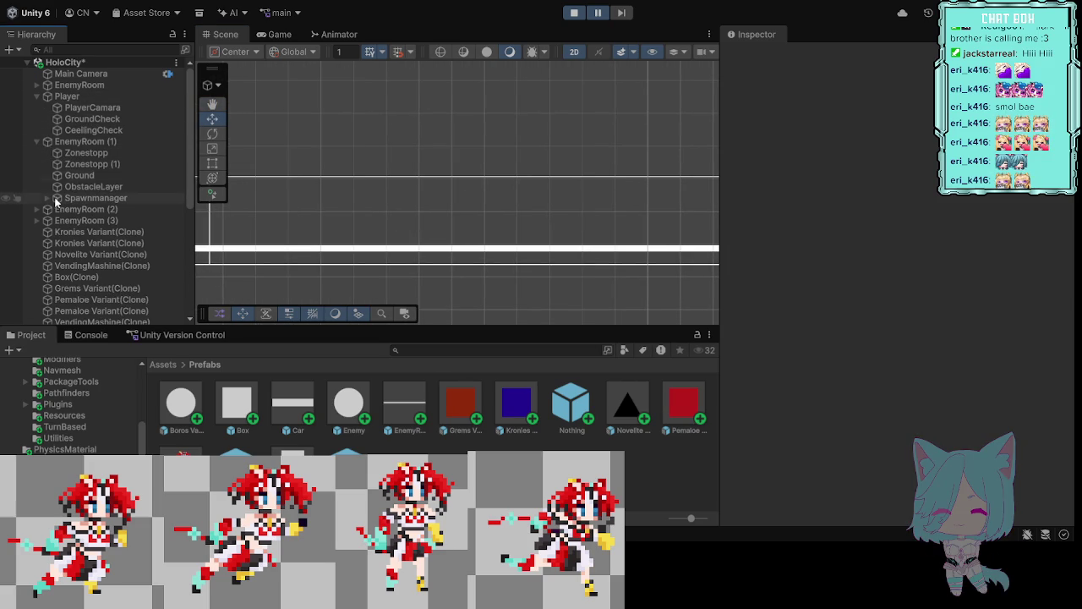
click(38, 85)
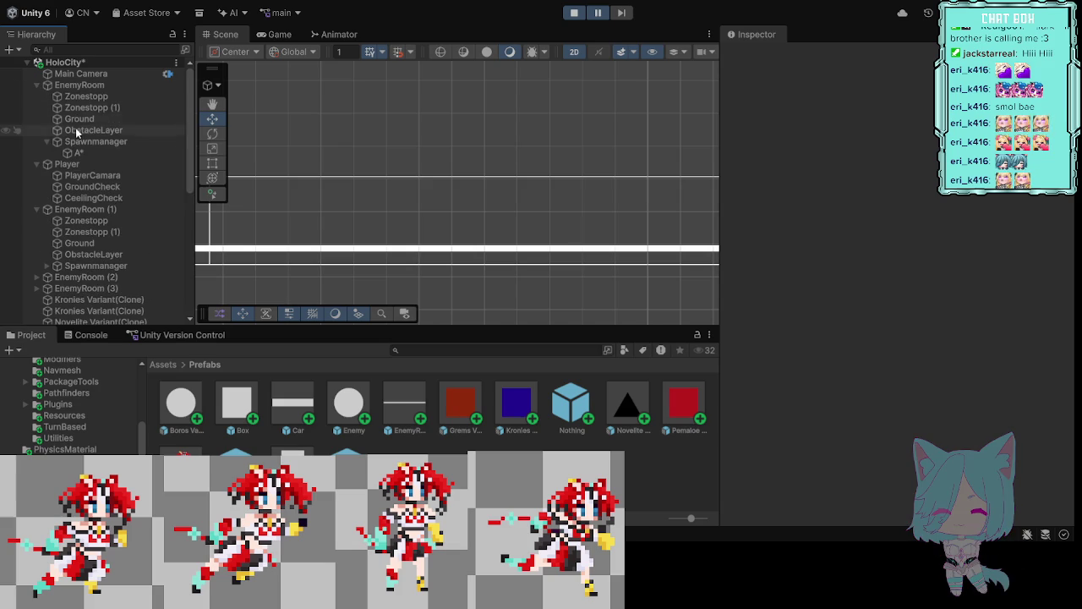
click(79, 140)
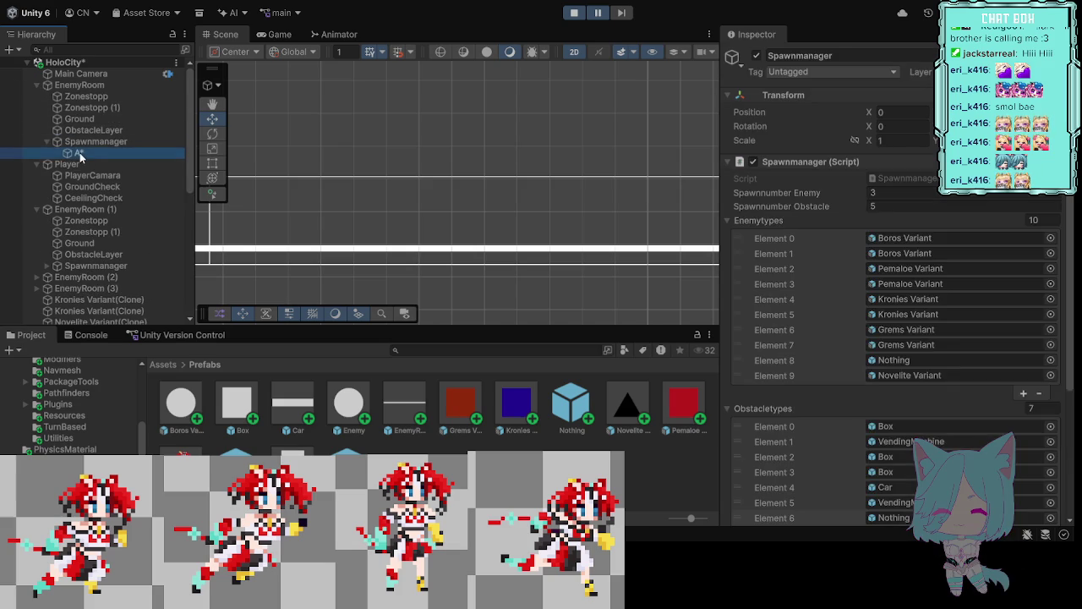
click(80, 152)
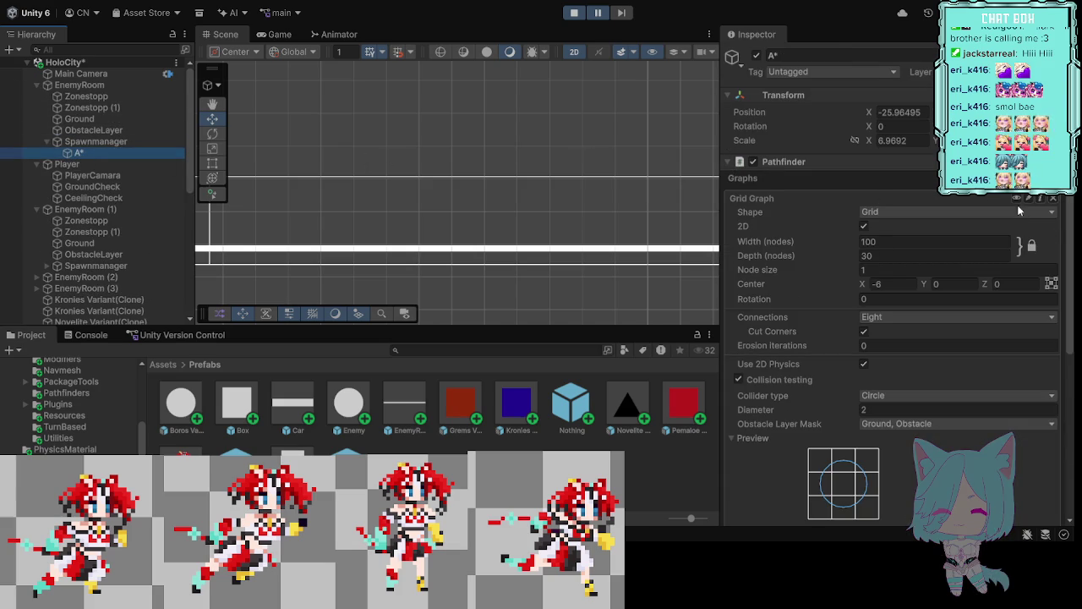
click(1016, 197)
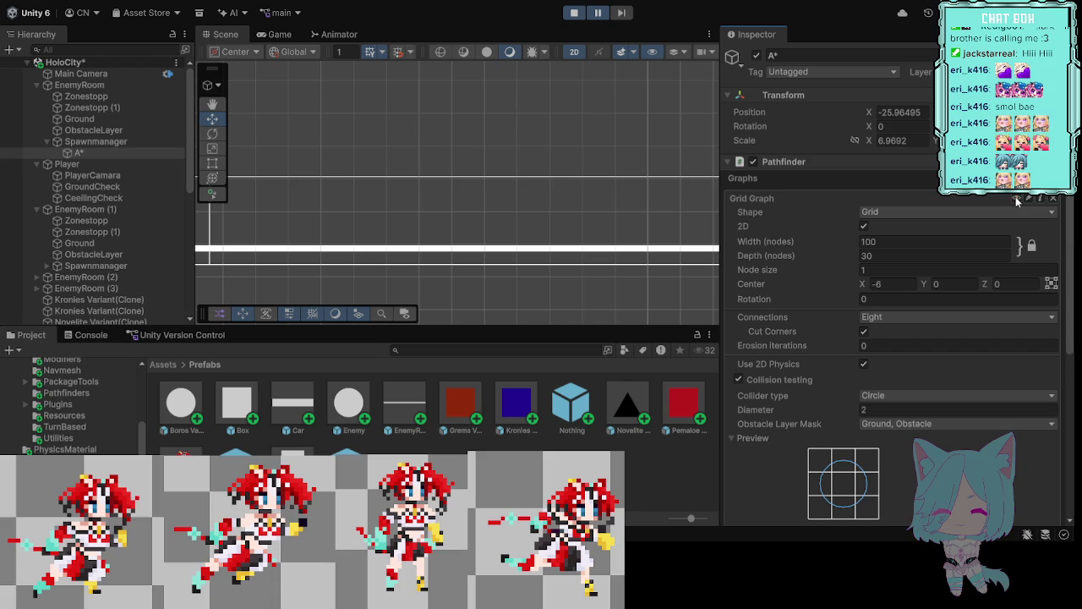
scroll(554, 211, down, 3)
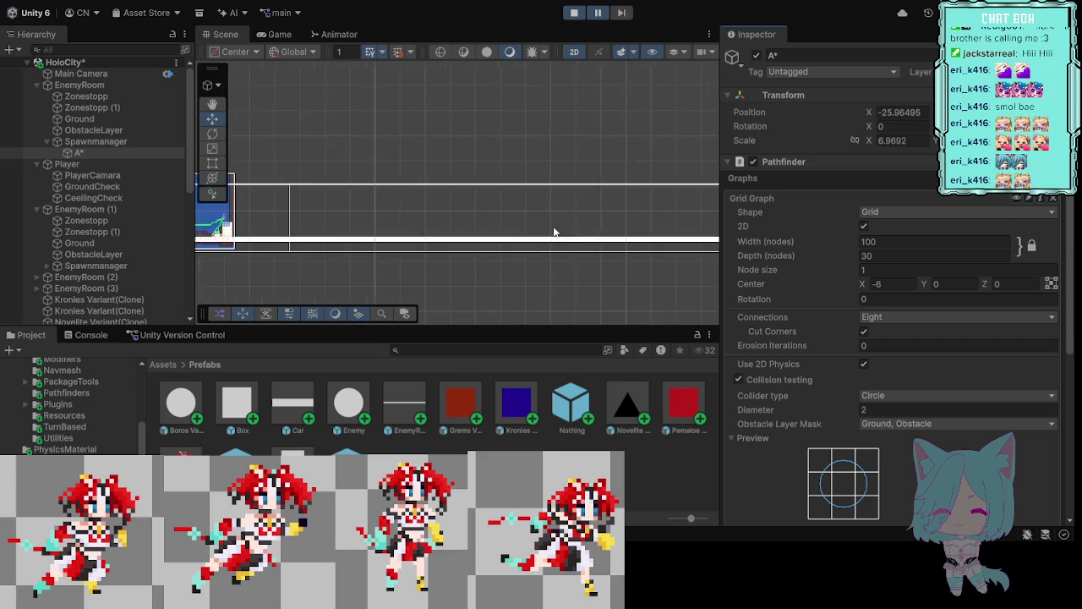
Step: Select the A* under EnemyRoom (1)'s Spawnmanager and toggle its grid graph overlay off and on
mouse_move(371, 273)
mouse_down()
mouse_move(531, 294)
mouse_move(563, 276)
mouse_up()
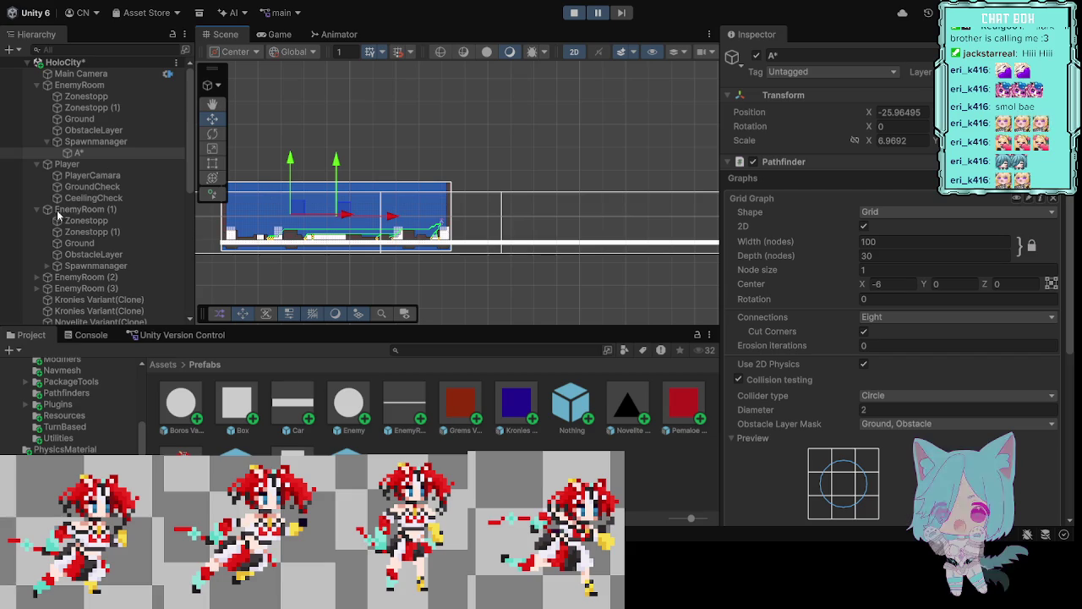
click(86, 266)
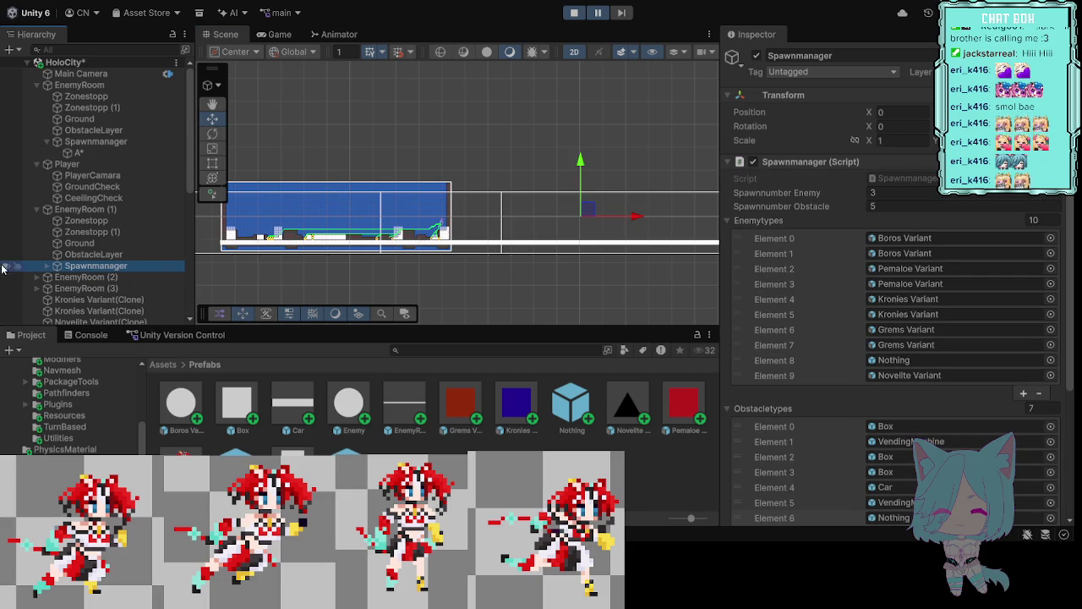
click(46, 266)
click(75, 277)
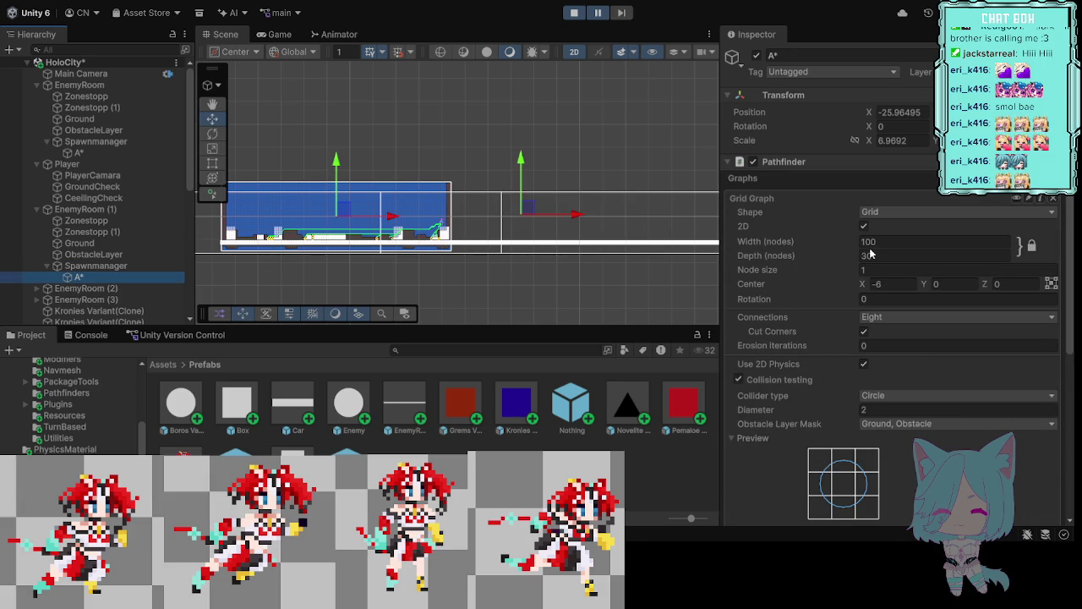
click(1019, 199)
click(1019, 199)
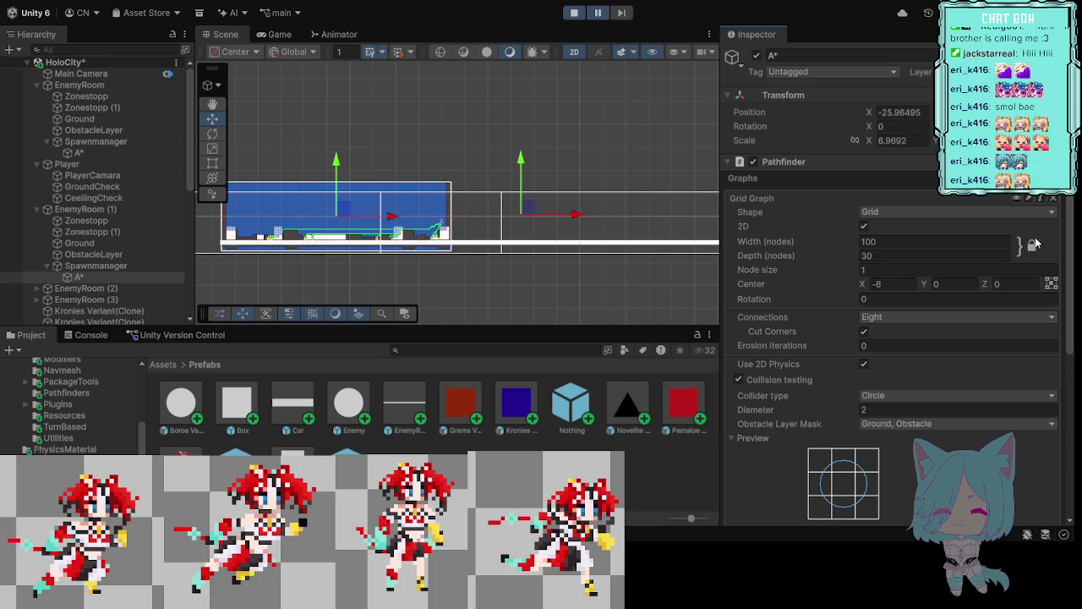
Step: Pan along the platform to compare the grid overlay with the rooms
scroll(589, 301, up, 3)
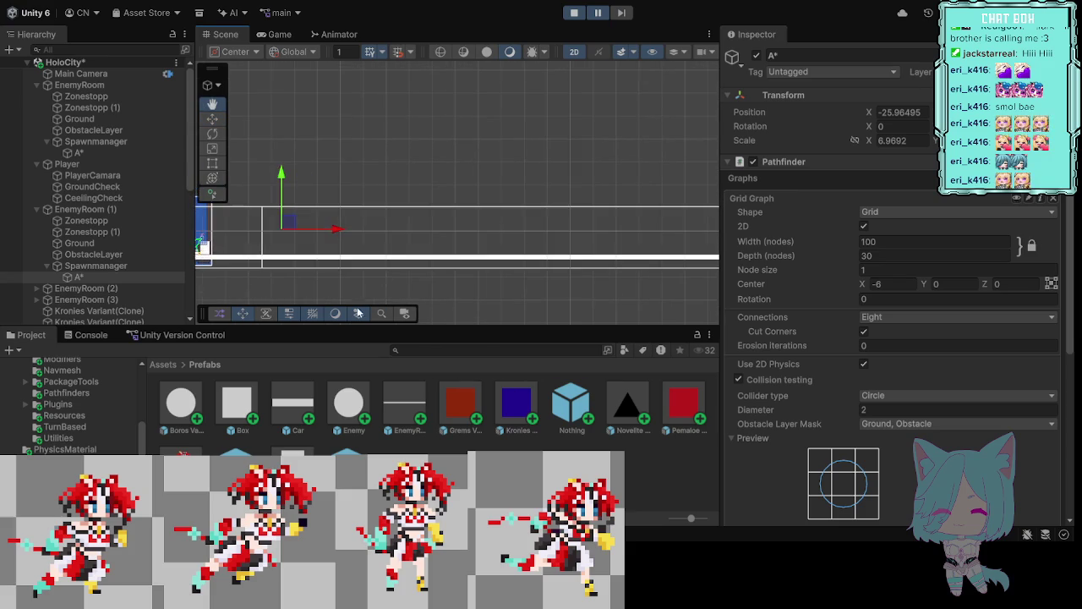
drag(582, 304, 318, 300)
drag(442, 292, 645, 285)
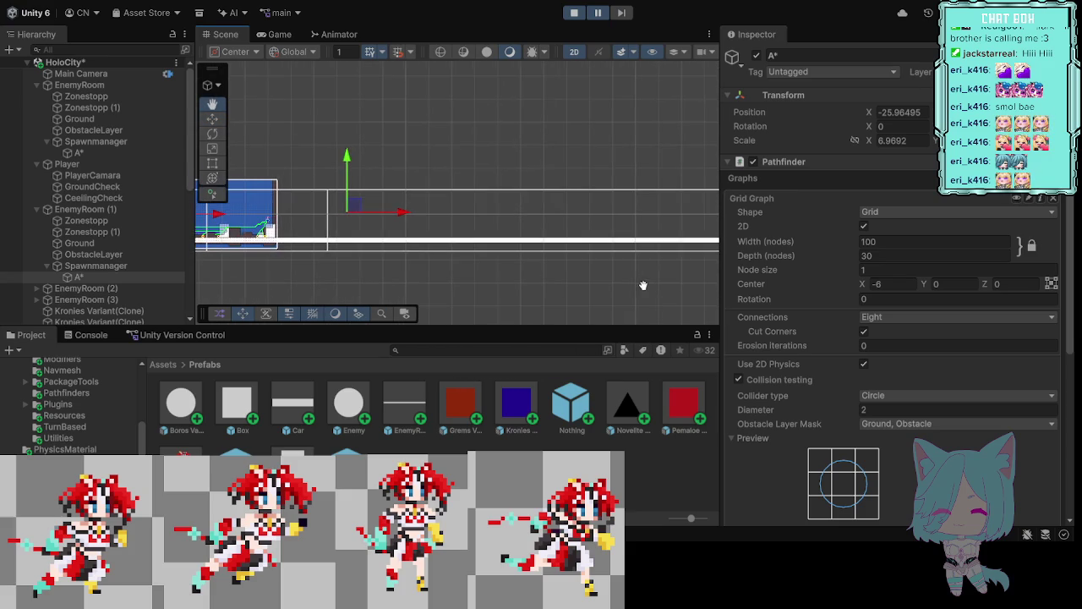
scroll(491, 285, up, 3)
drag(490, 285, 558, 288)
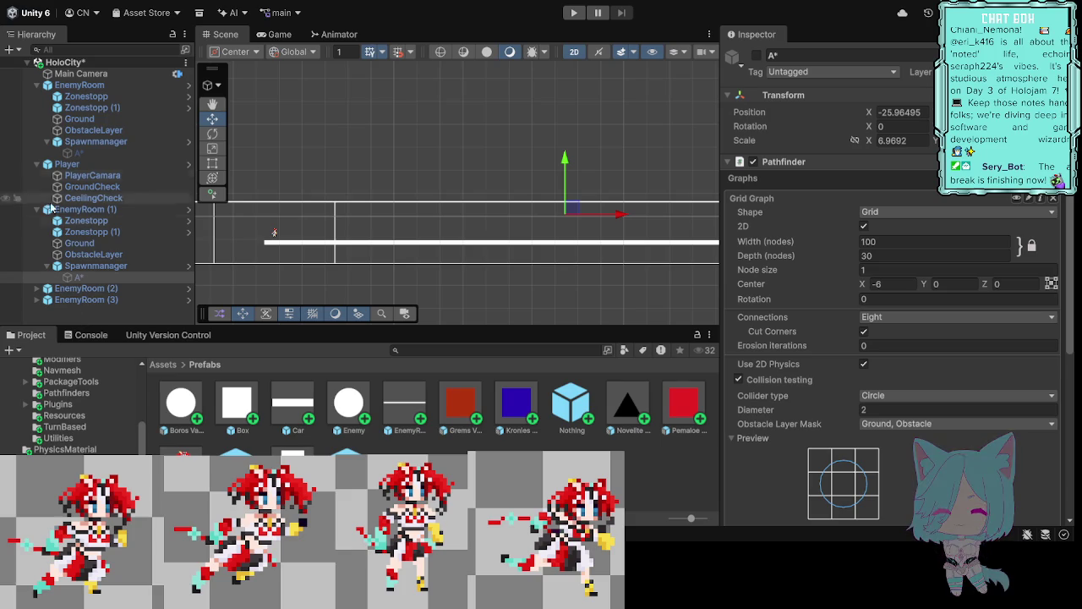
Step: Inspect EnemyRoom's Spawnmanager range fields, showing an X range of -56 to 44
click(384, 244)
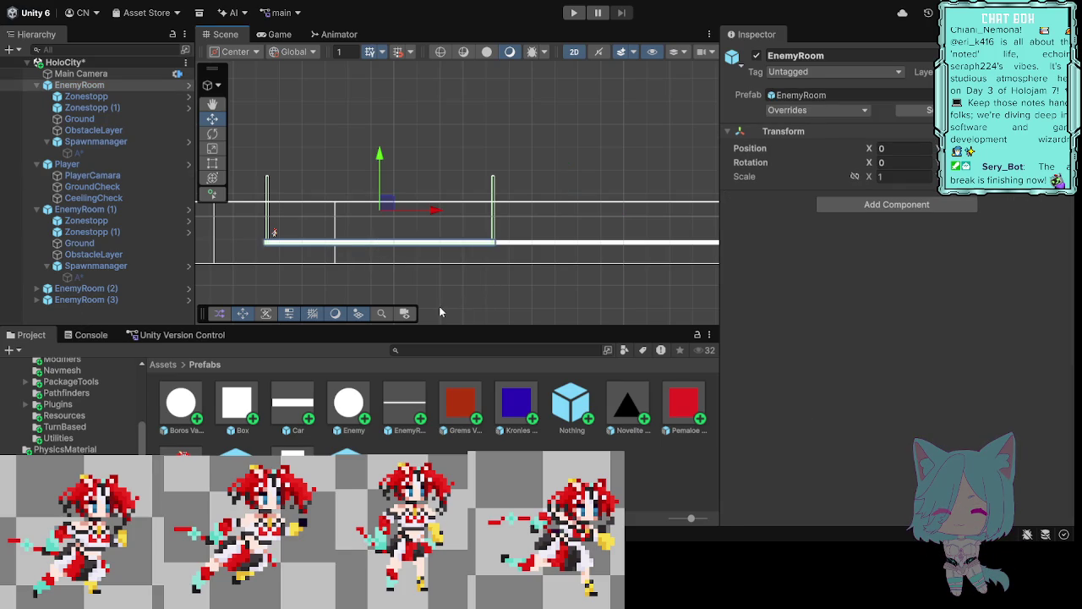
scroll(499, 210, up, 1)
scroll(545, 253, up, 3)
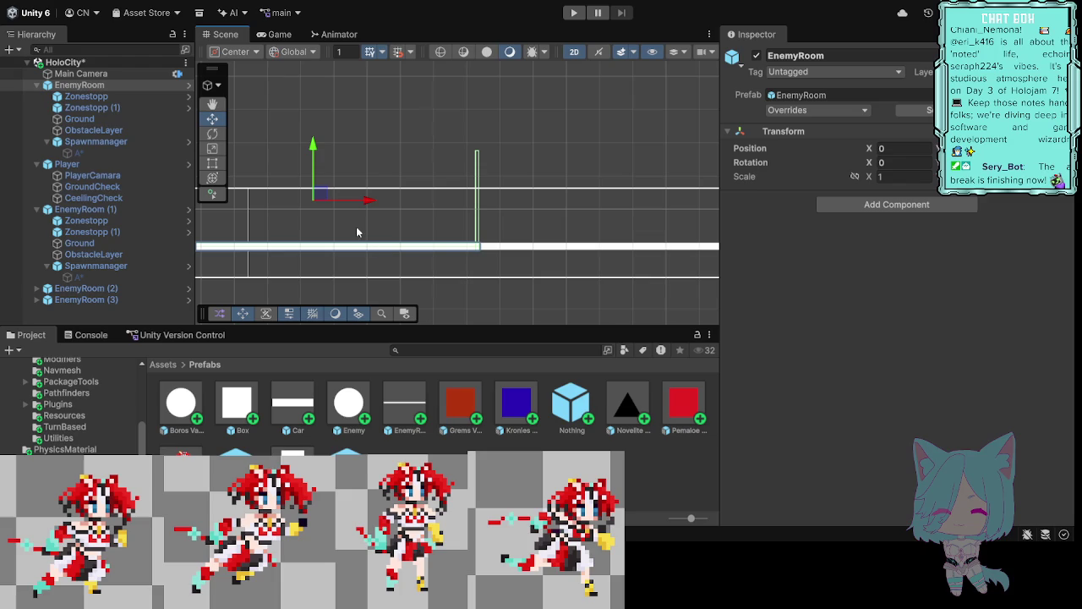
click(115, 142)
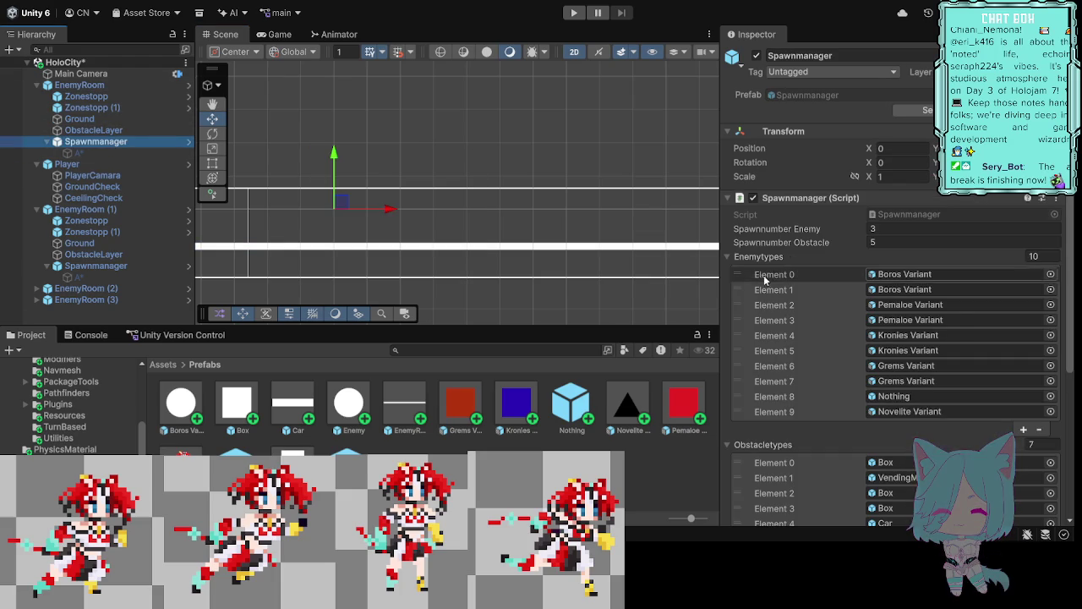
scroll(834, 244, down, 5)
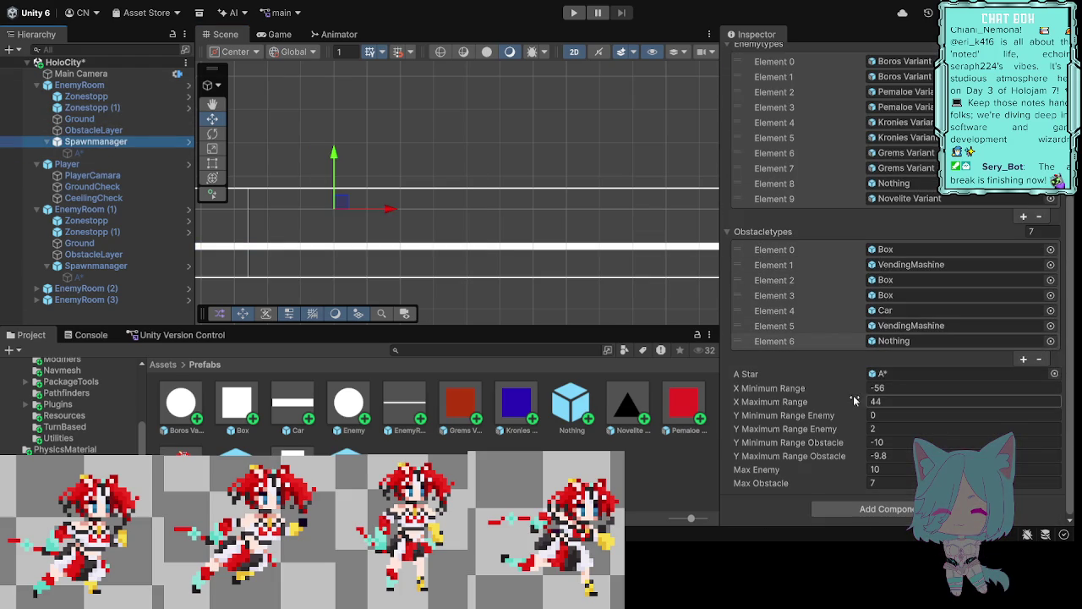
click(880, 442)
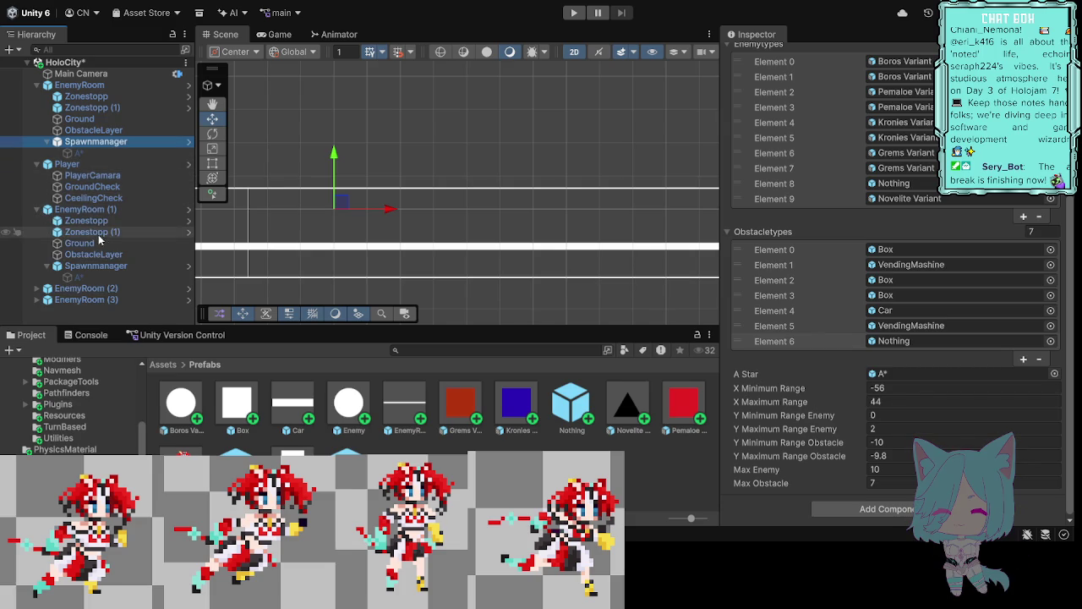
click(104, 266)
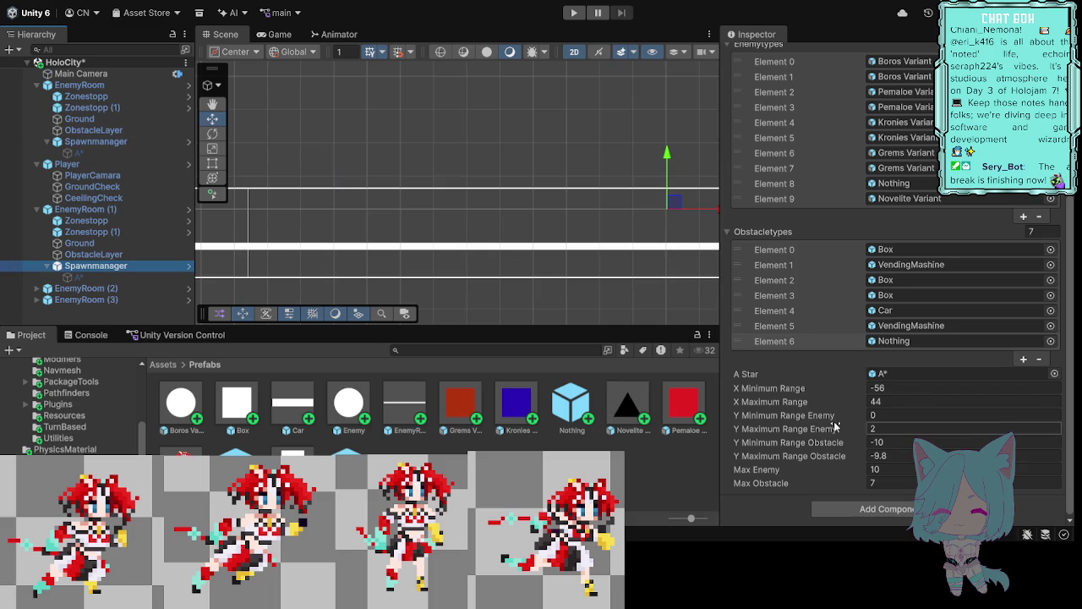
Step: Set EnemyRoom (1)'s X Minimum Range to 44 and X Maximum Range to 144
click(888, 389)
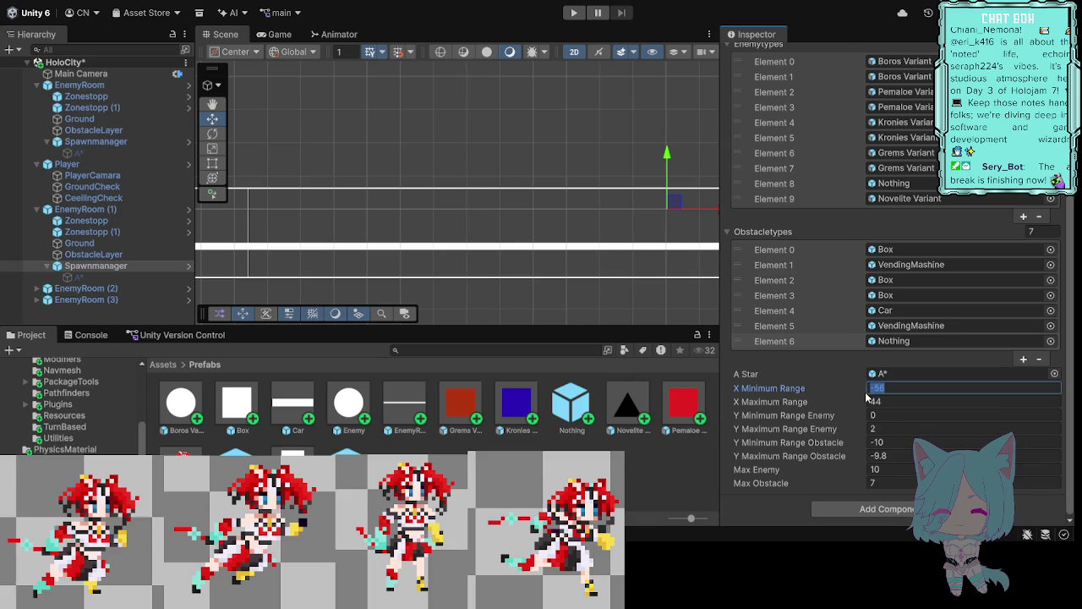
text(44)
click(880, 400)
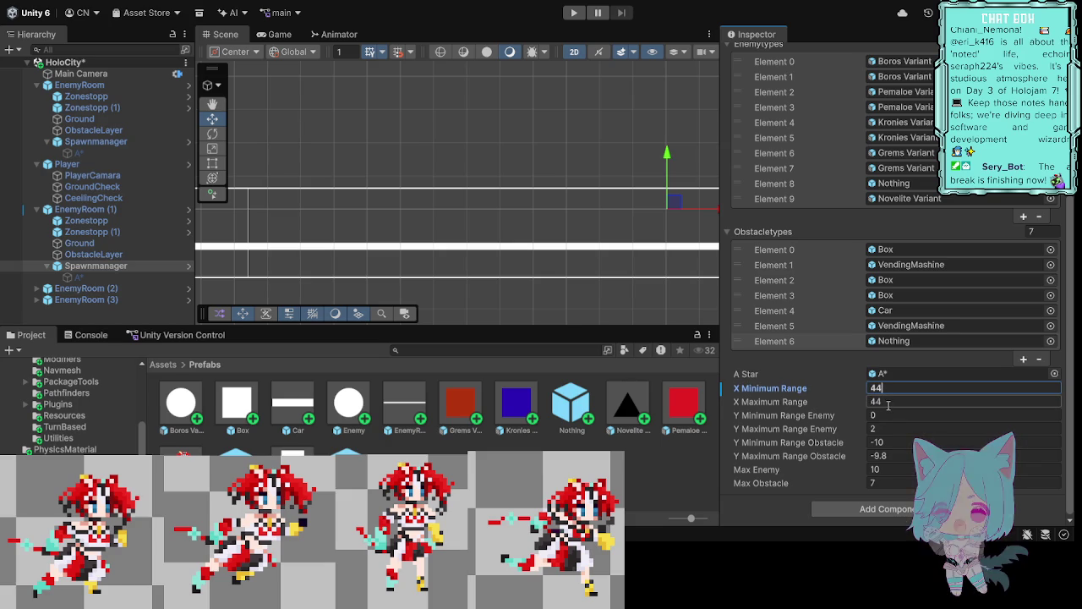
double_click(876, 397)
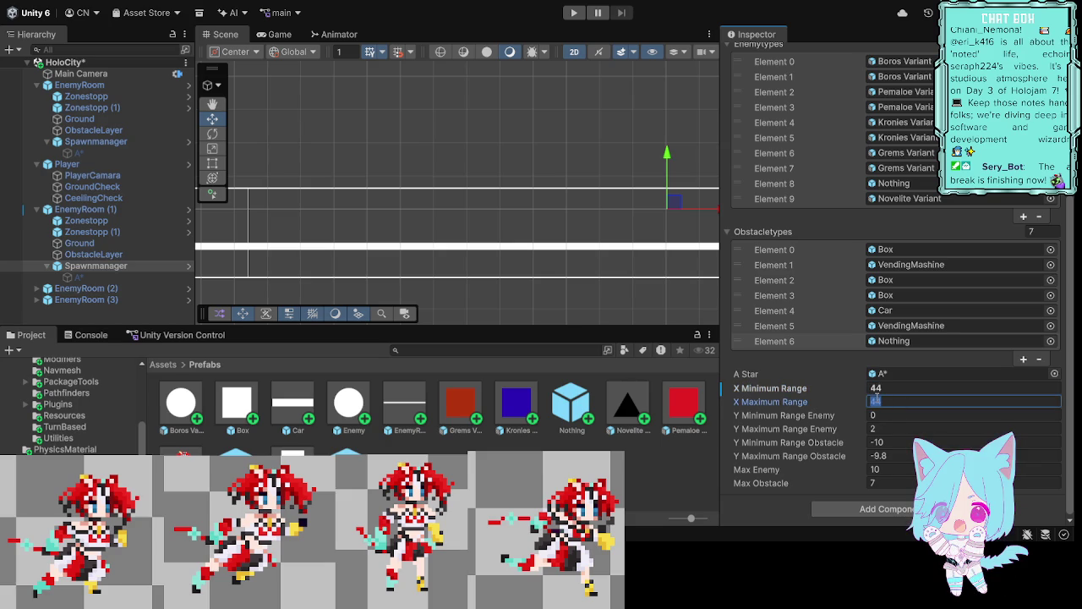
text(144)
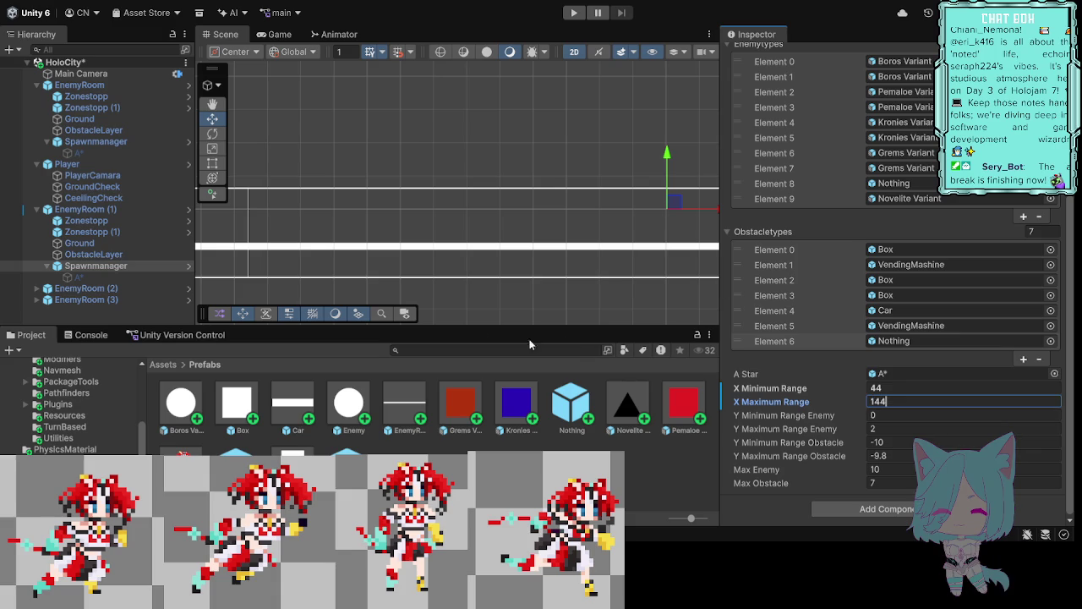
click(36, 288)
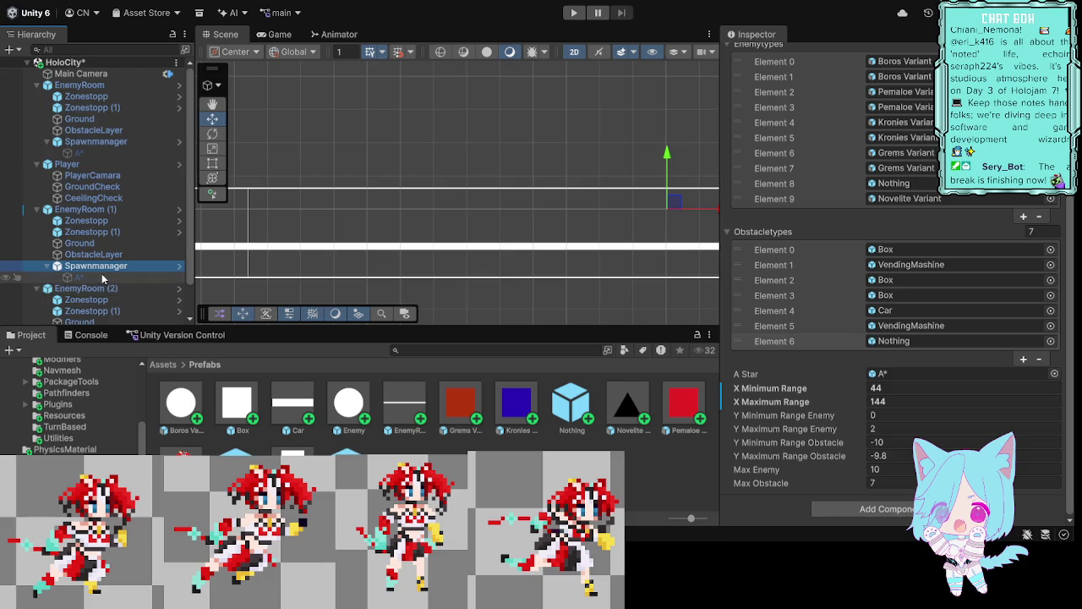
scroll(141, 237, down, 2)
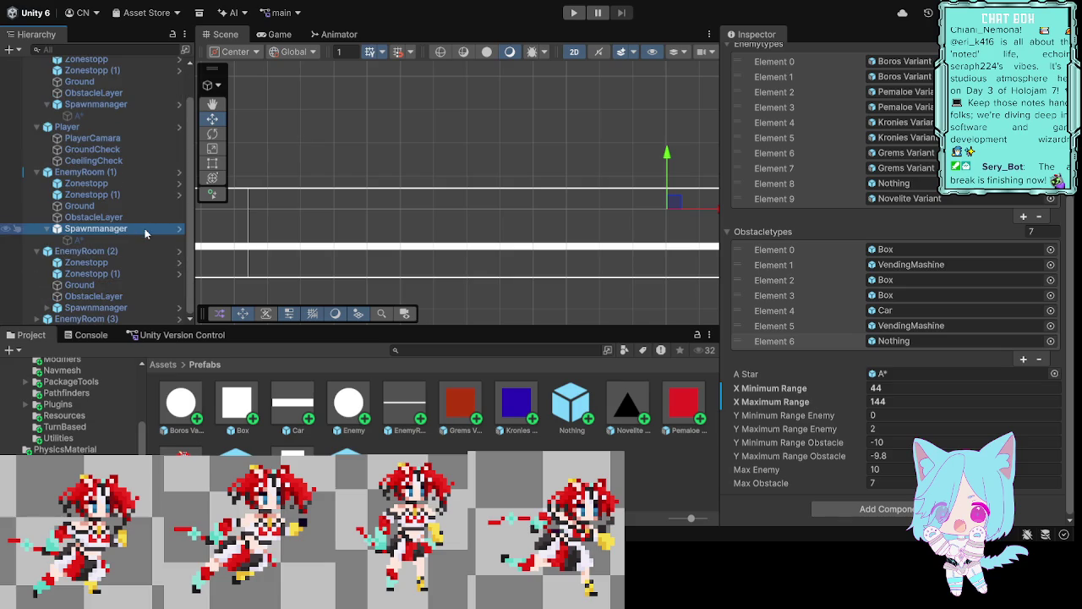
Step: Give EnemyRoom (2)'s Spawnmanager X Minimum Range 144 and X Maximum Range 244
click(121, 309)
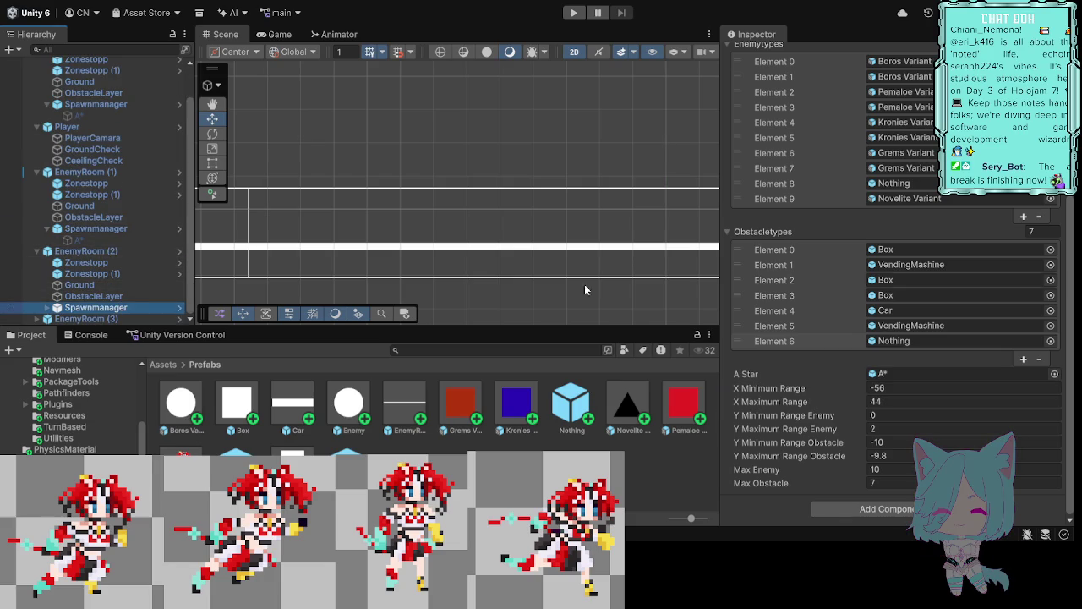
click(884, 388)
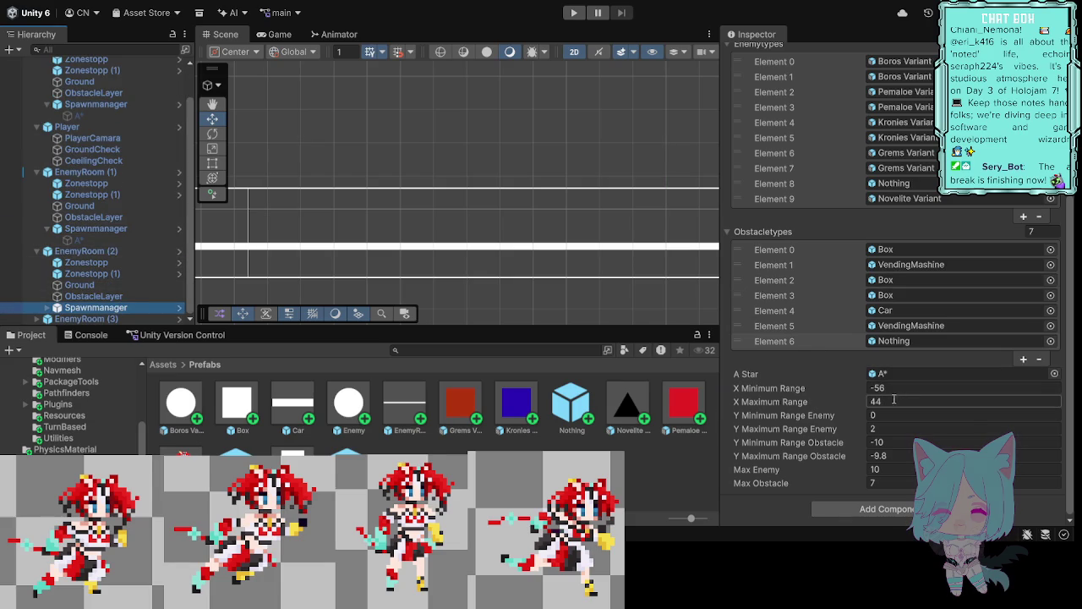
drag(881, 387, 870, 388)
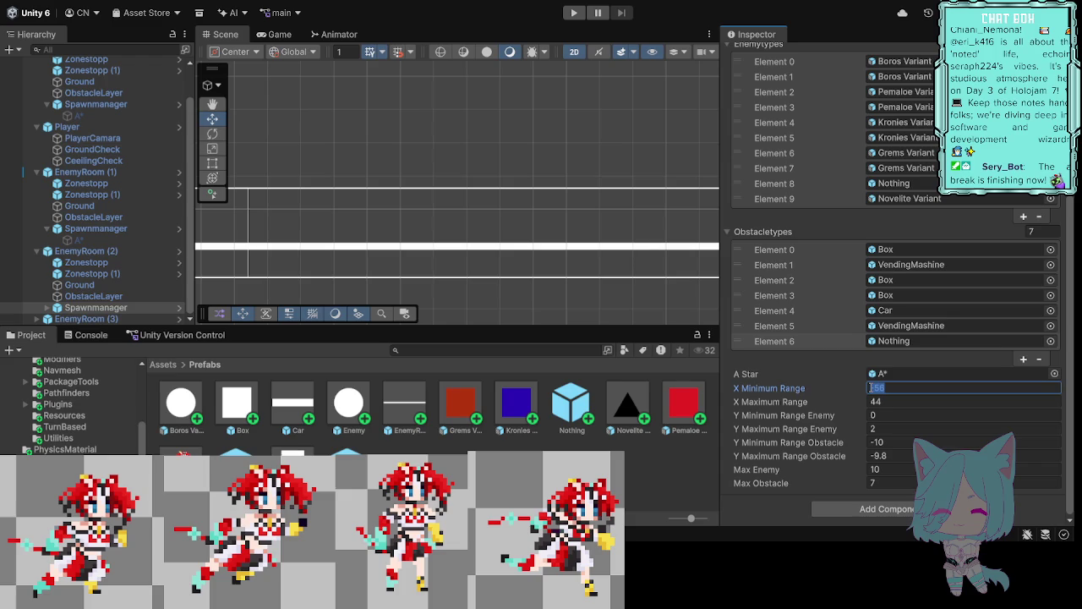
text(-44)
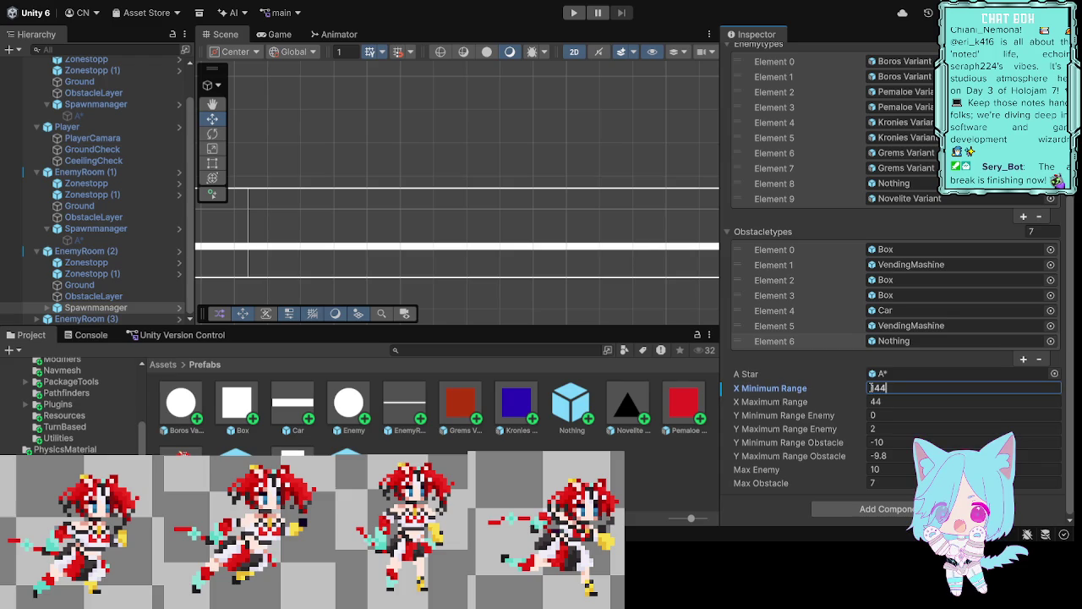
click(888, 403)
double_click(874, 402)
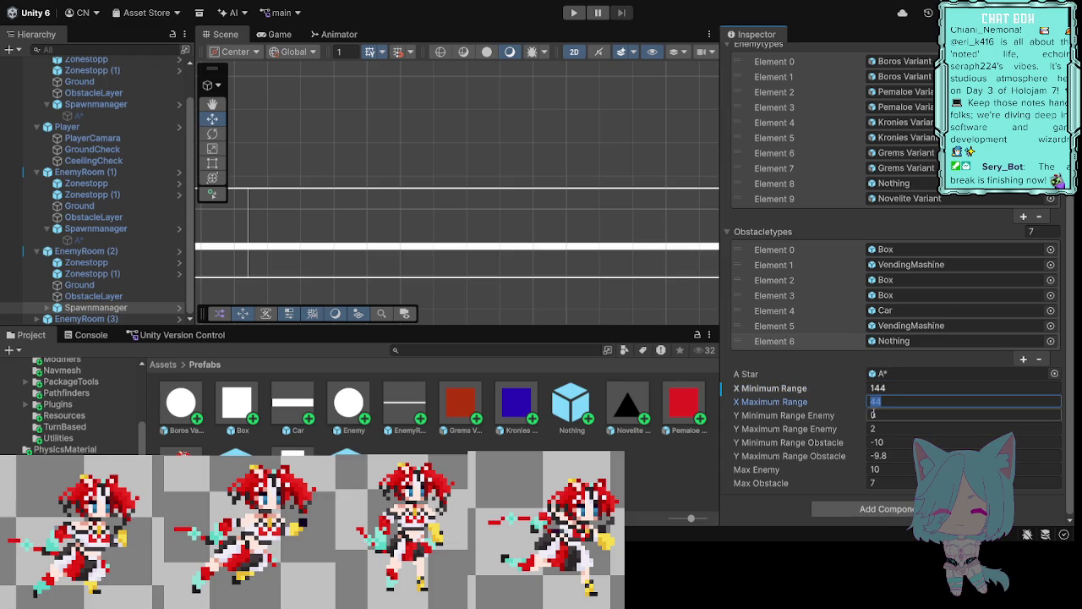
text(24)
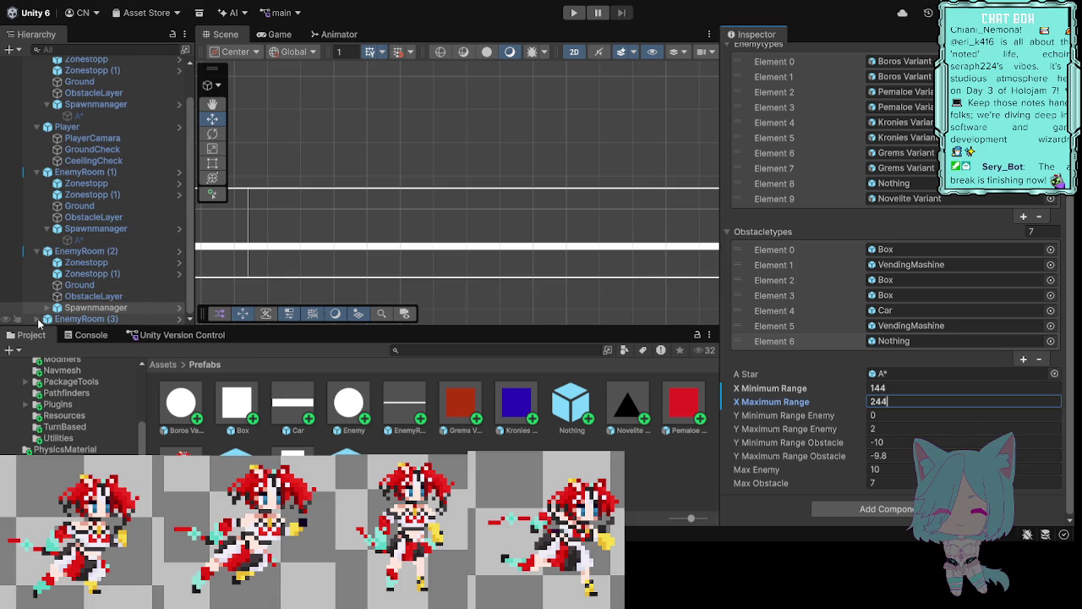
click(36, 252)
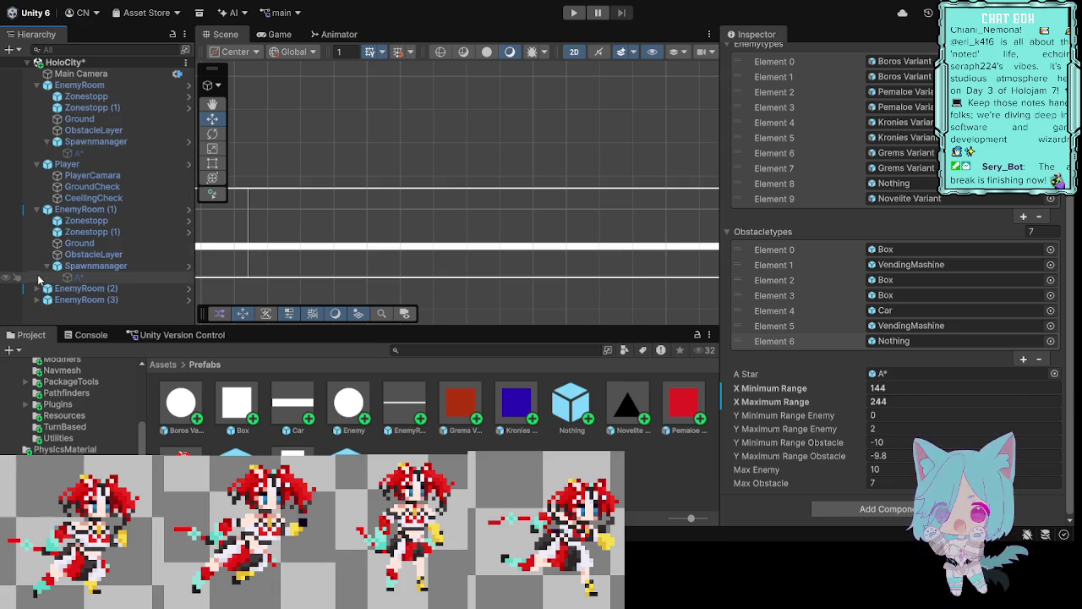
Step: Give EnemyRoom (3)'s Spawnmanager X Minimum Range 244 and X Maximum Range 344
click(36, 300)
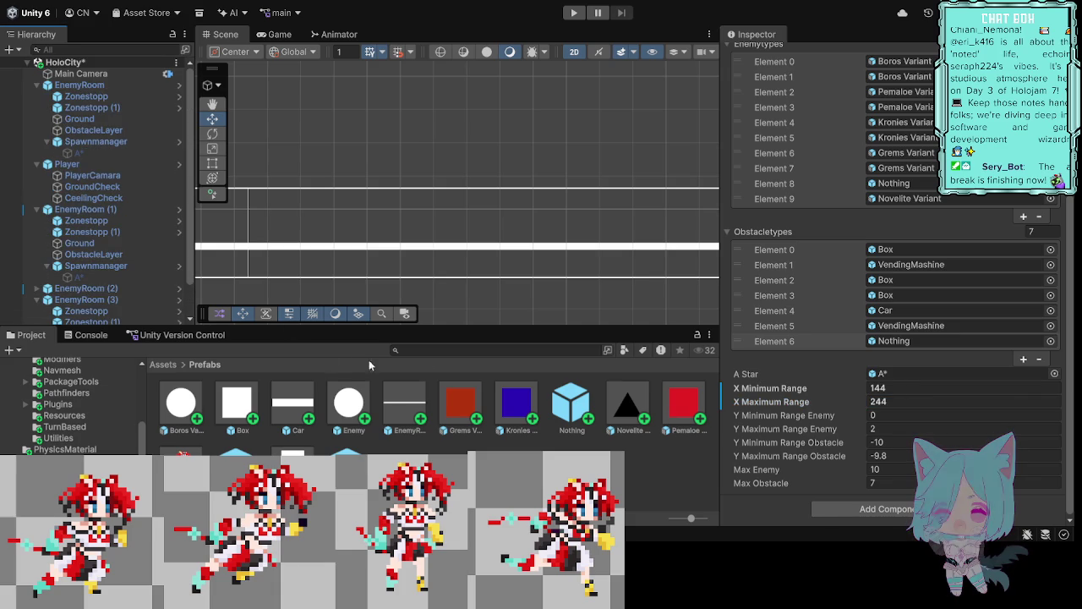
scroll(101, 235, down, 2)
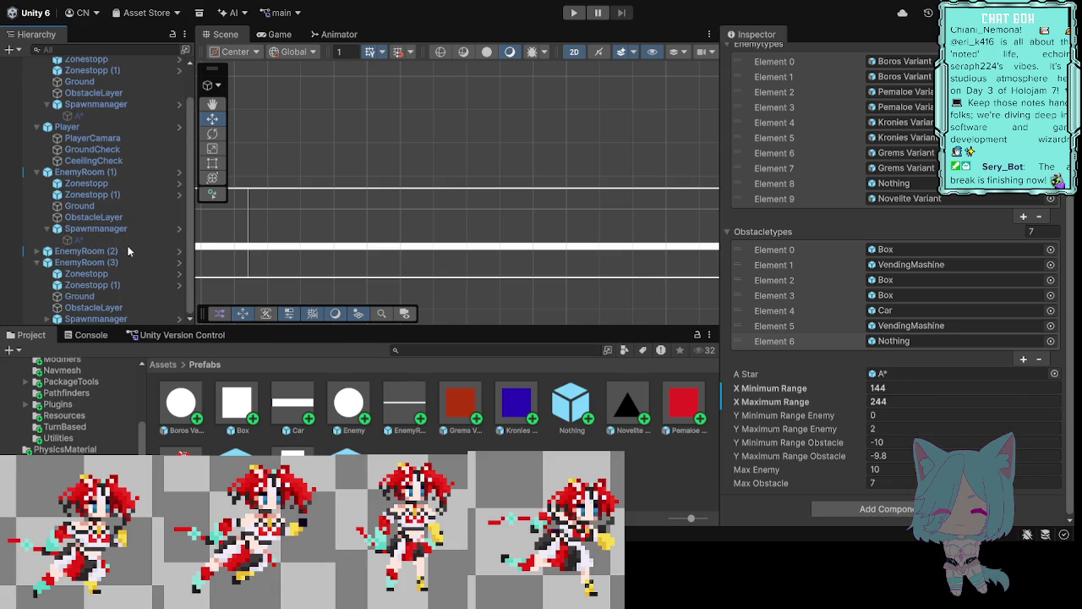
click(101, 320)
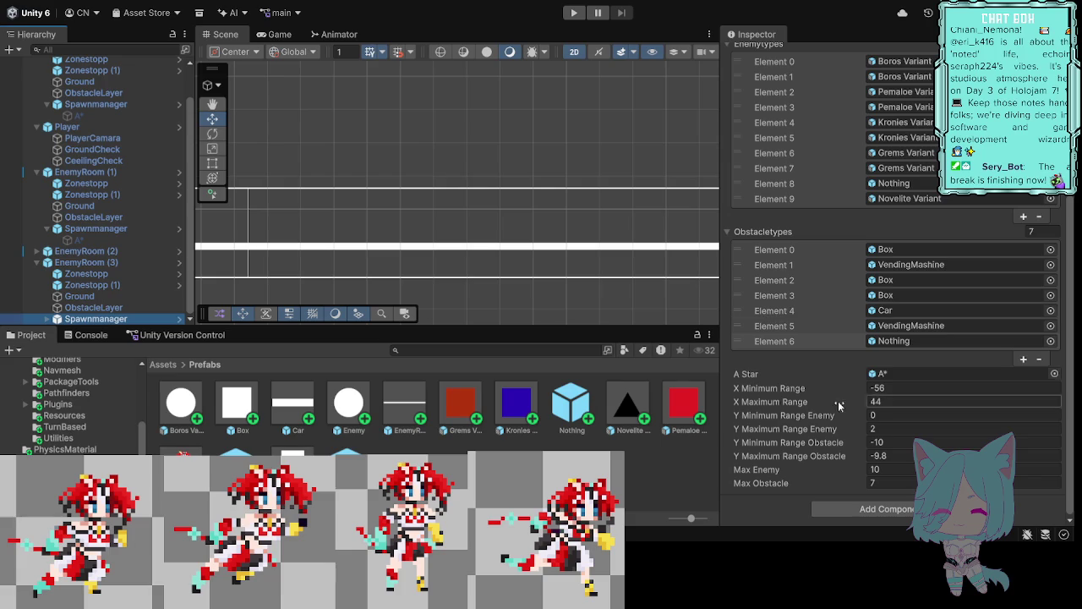
click(895, 388)
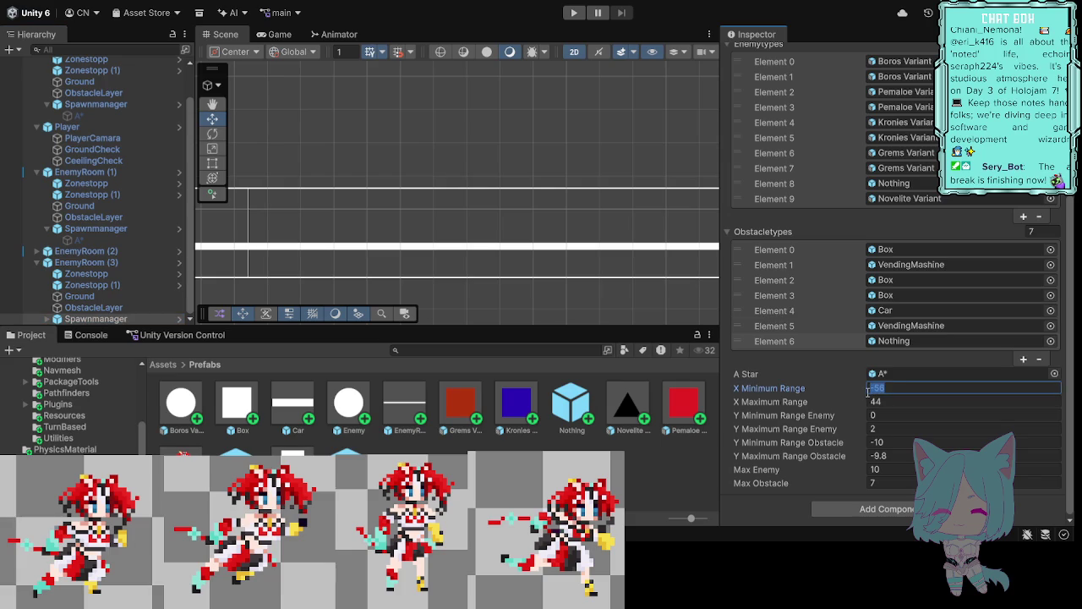
text(244)
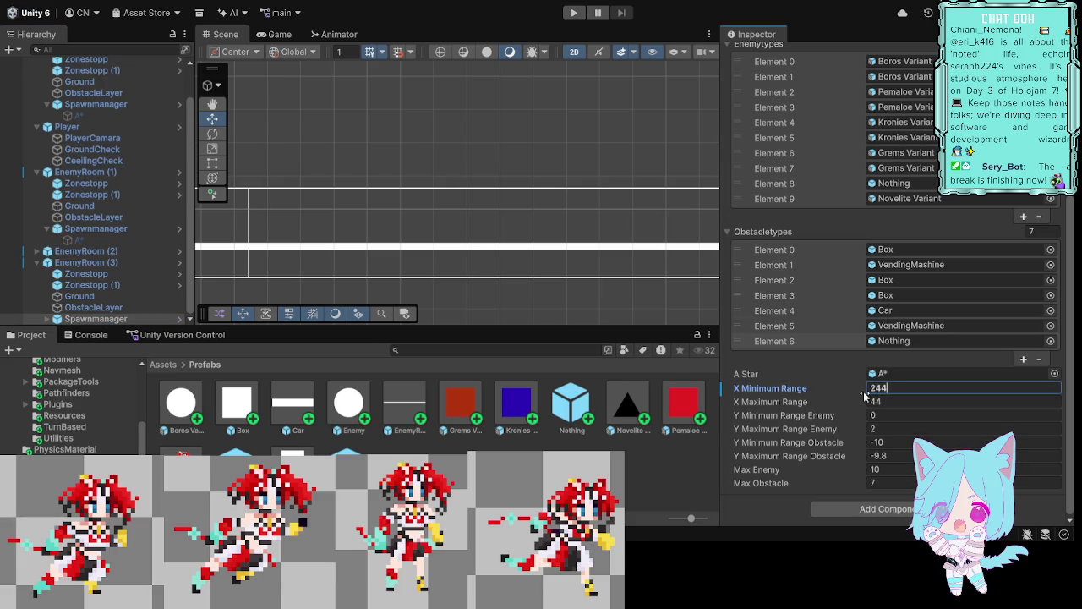
click(874, 401)
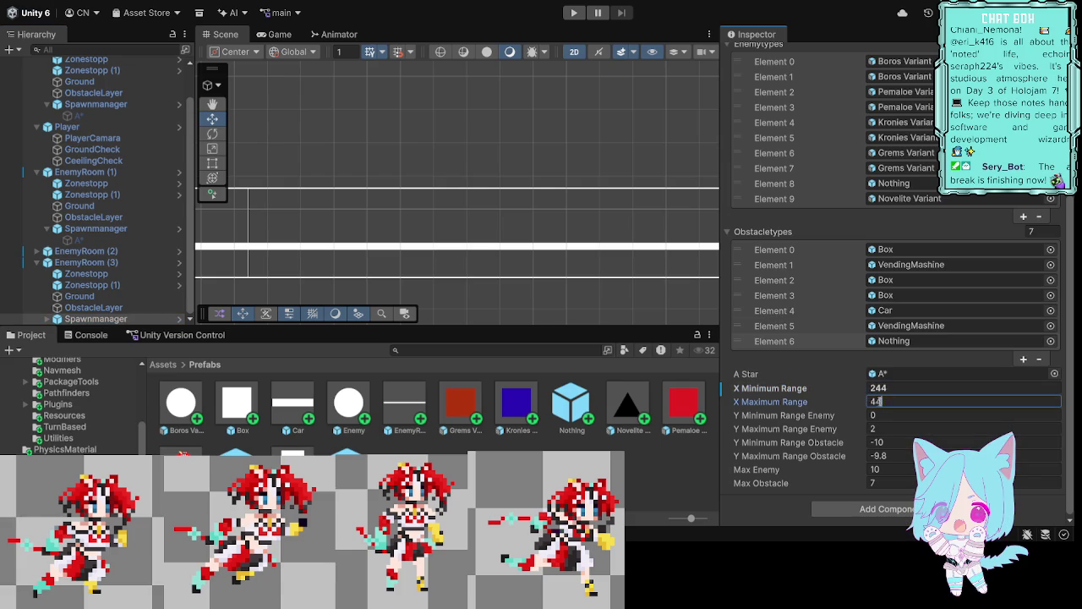
drag(875, 401, 868, 403)
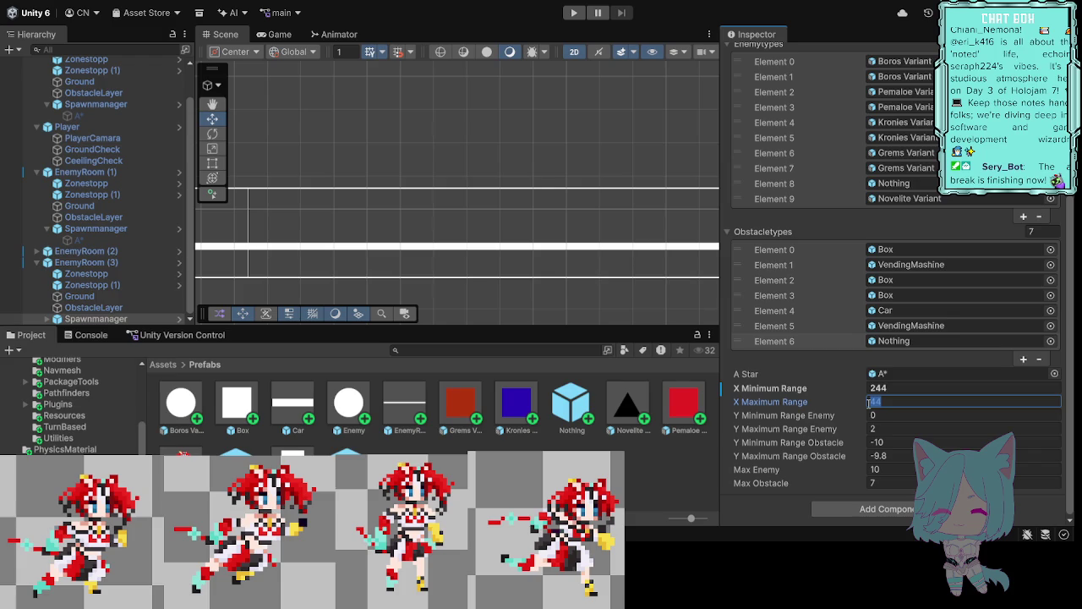
text(344)
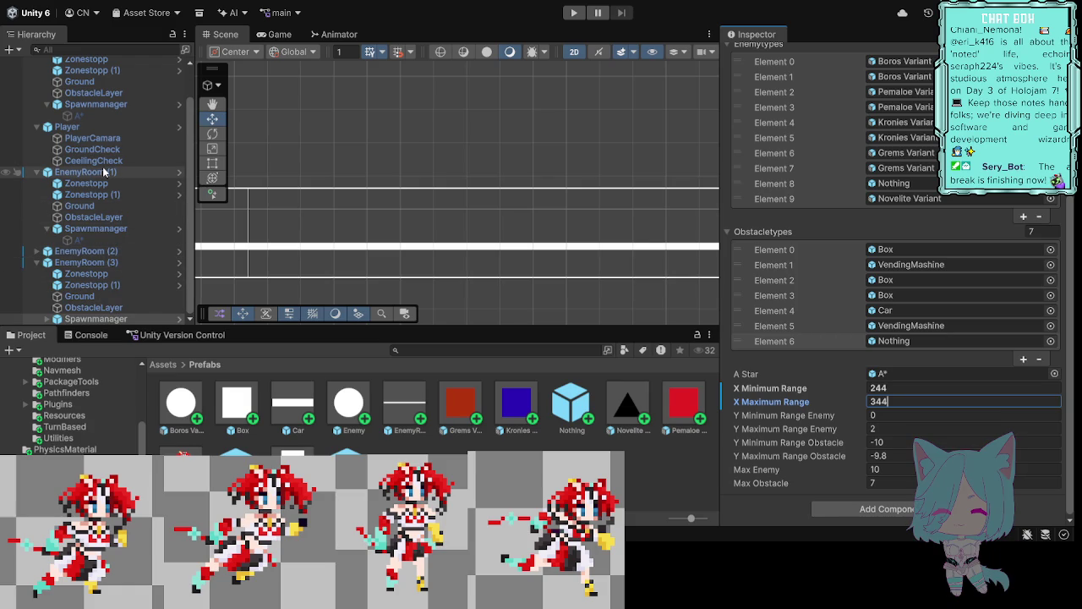
mouse_move(290, 140)
mouse_down()
mouse_move(535, 162)
mouse_move(336, 162)
mouse_up()
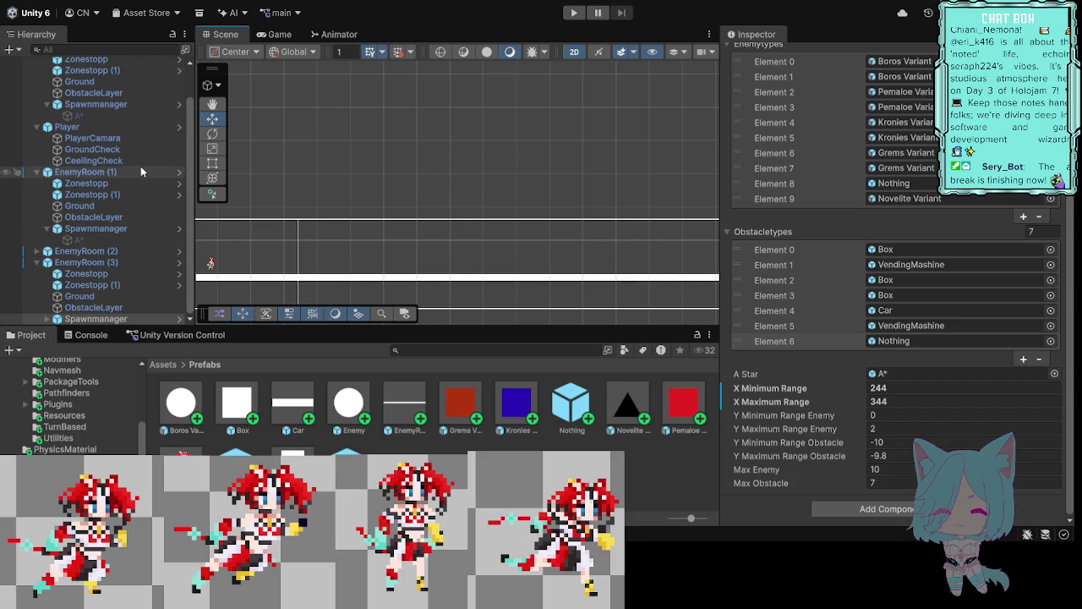
click(92, 117)
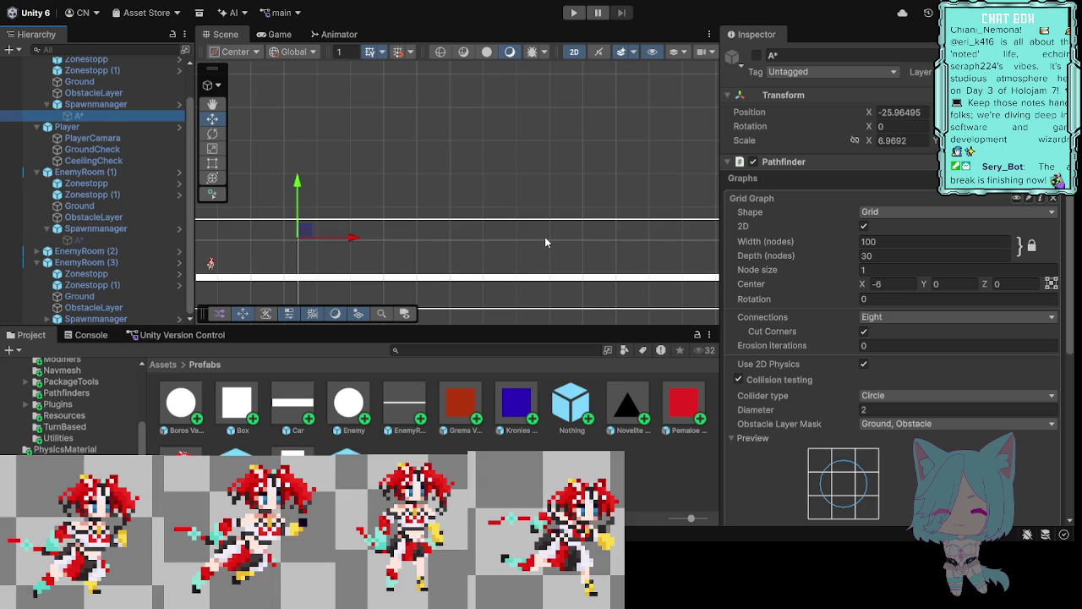
Step: Change the A* grid graph width from 100 to 400 nodes and check its extent
click(891, 243)
drag(891, 242, 864, 242)
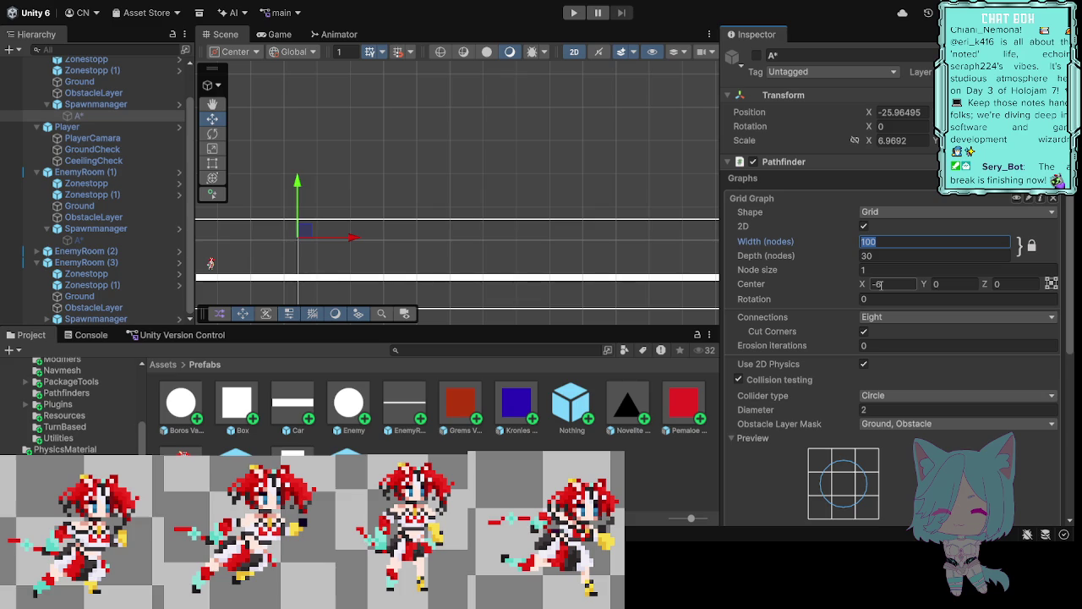
text(40)
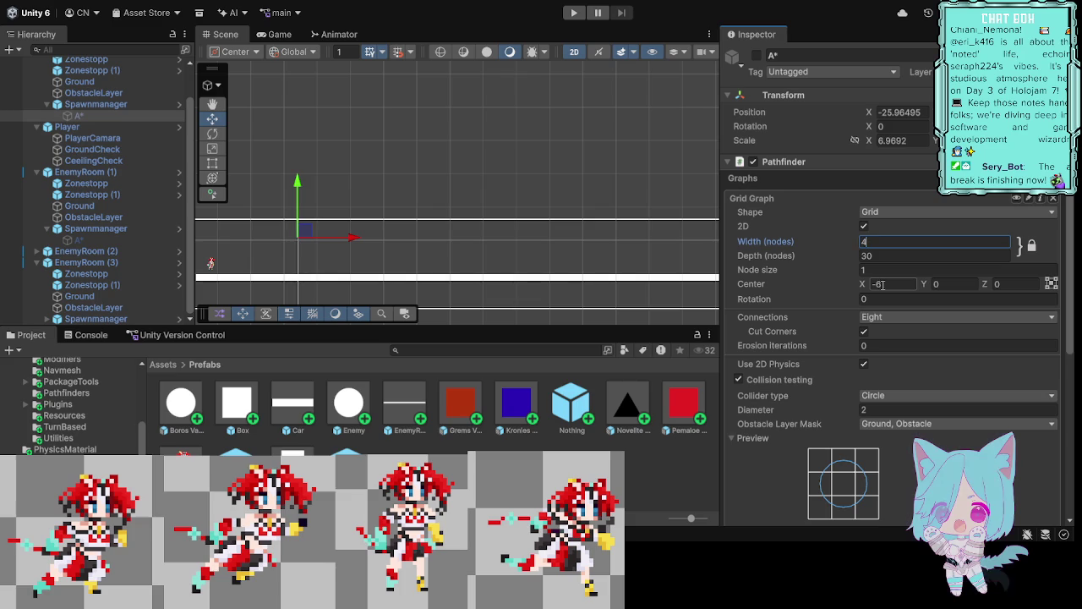
text(0)
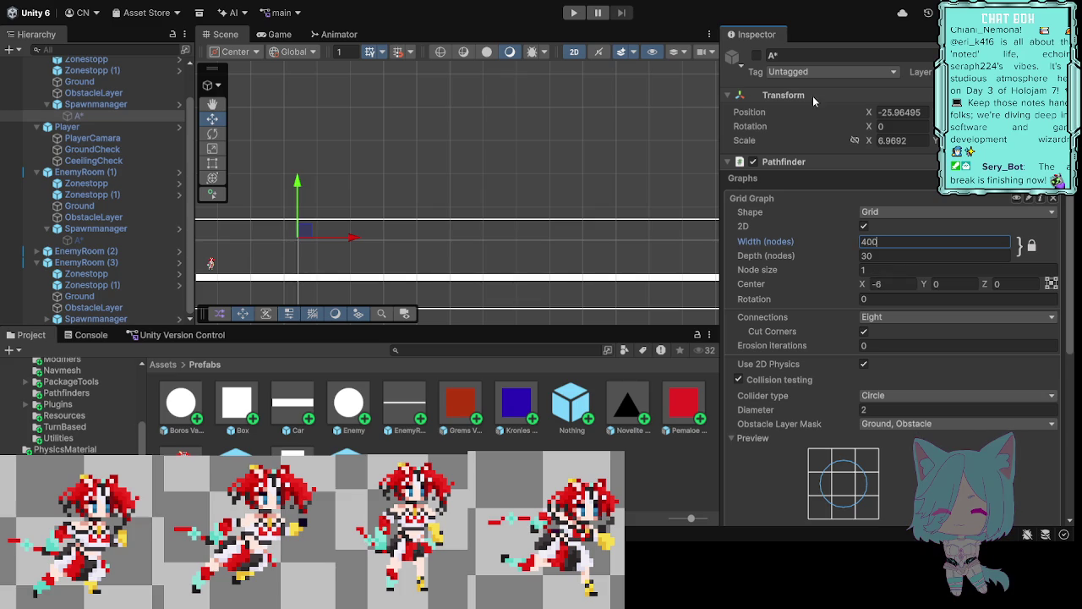
key(Return)
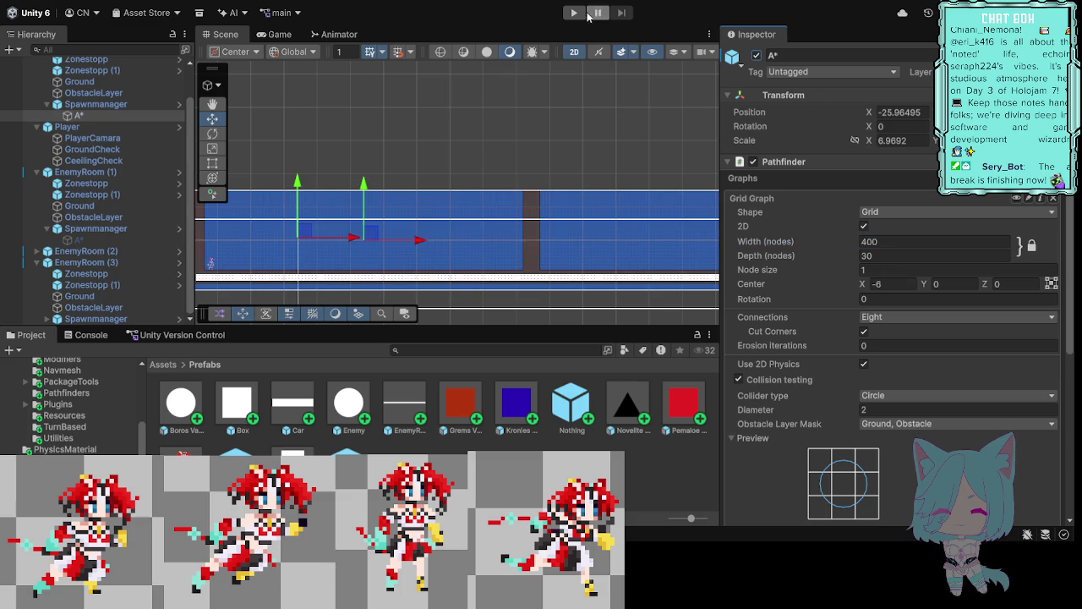
scroll(601, 92, down, 3)
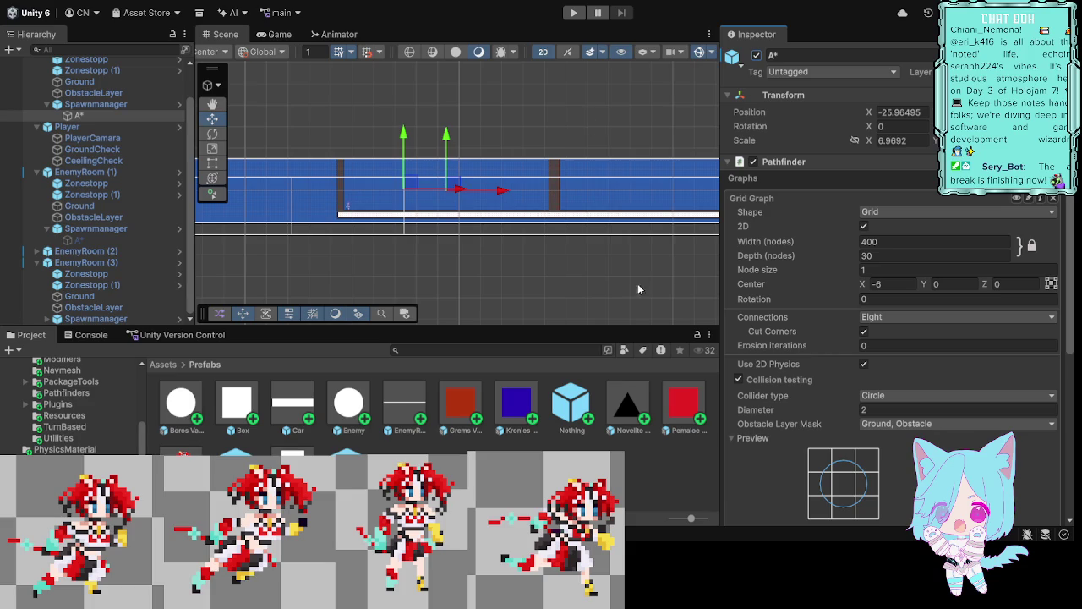
drag(636, 276, 430, 287)
mouse_move(663, 298)
mouse_down()
mouse_move(382, 277)
mouse_move(401, 269)
mouse_move(638, 310)
mouse_move(527, 313)
mouse_move(675, 313)
mouse_move(605, 282)
mouse_move(589, 286)
mouse_move(692, 297)
mouse_up()
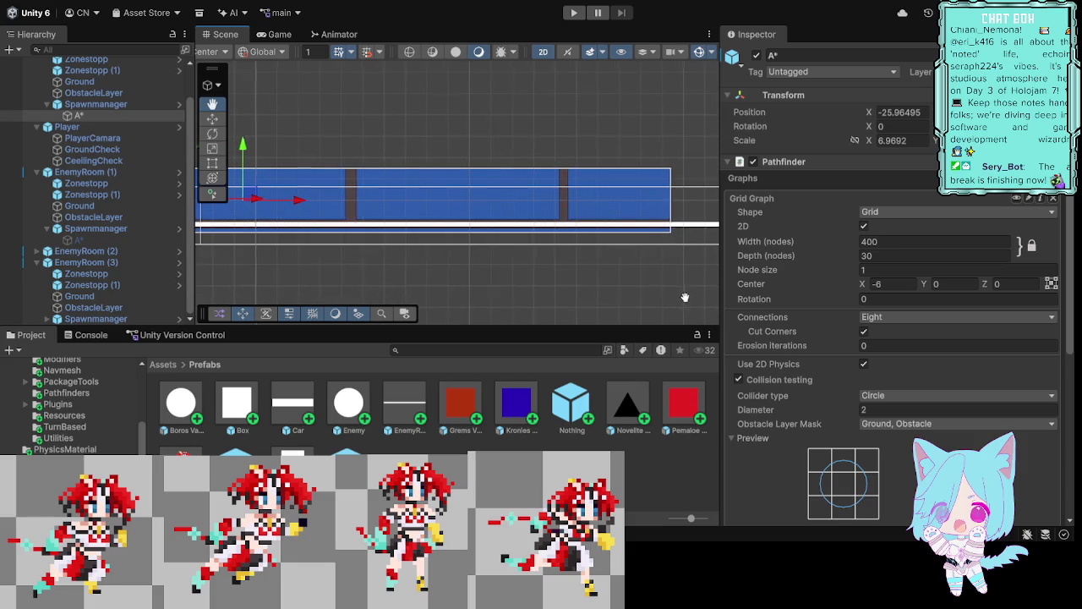
mouse_move(382, 275)
mouse_down()
mouse_move(471, 292)
mouse_move(464, 287)
mouse_move(460, 320)
mouse_move(478, 311)
mouse_up()
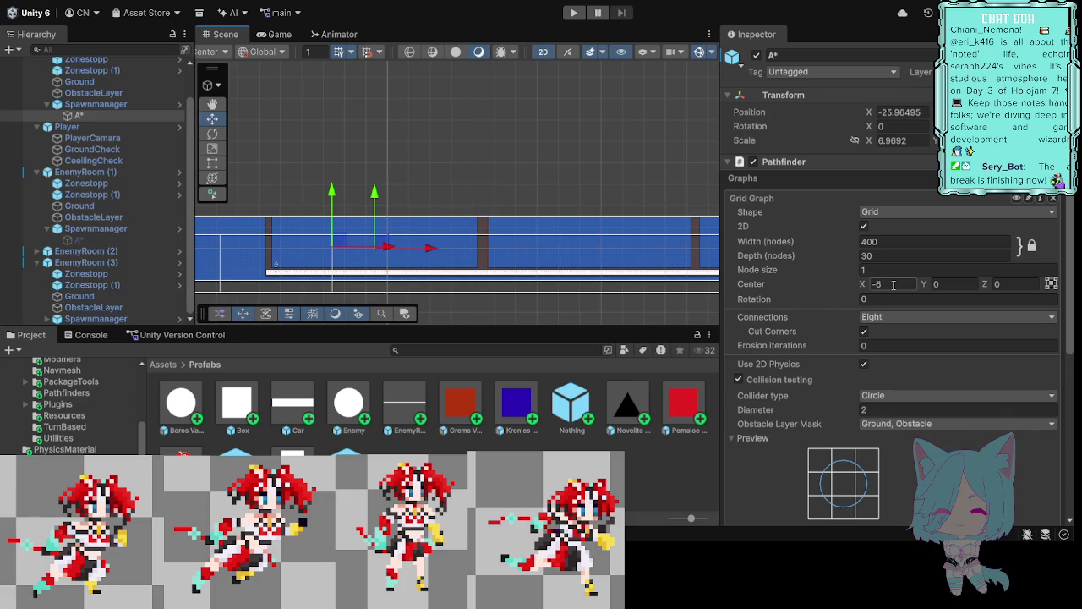
Step: Set the grid's Center X to 100 and pan left to find the grid's end
click(893, 285)
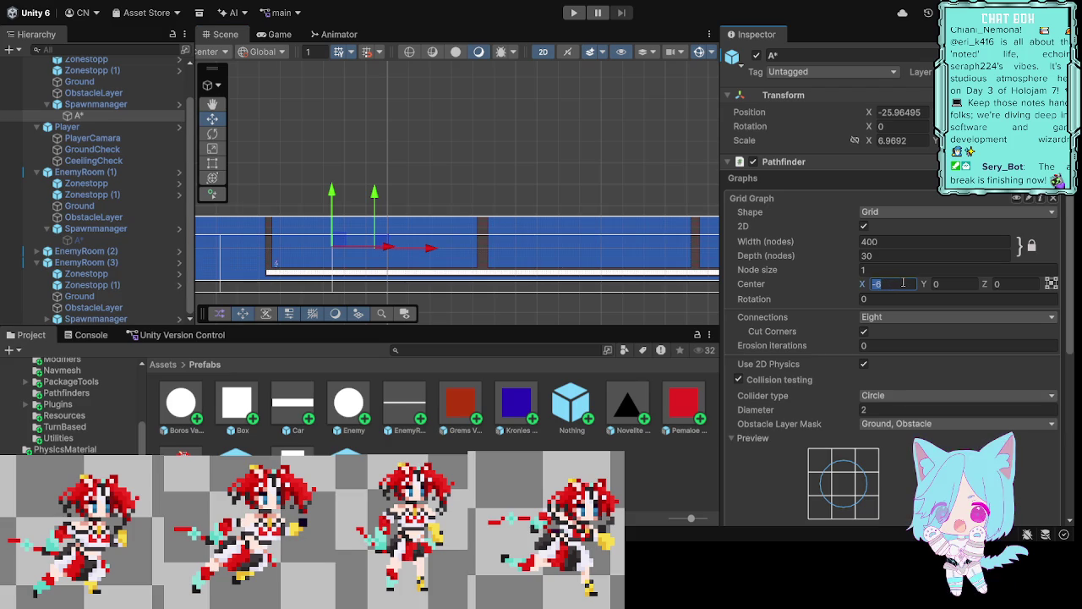
text(1)
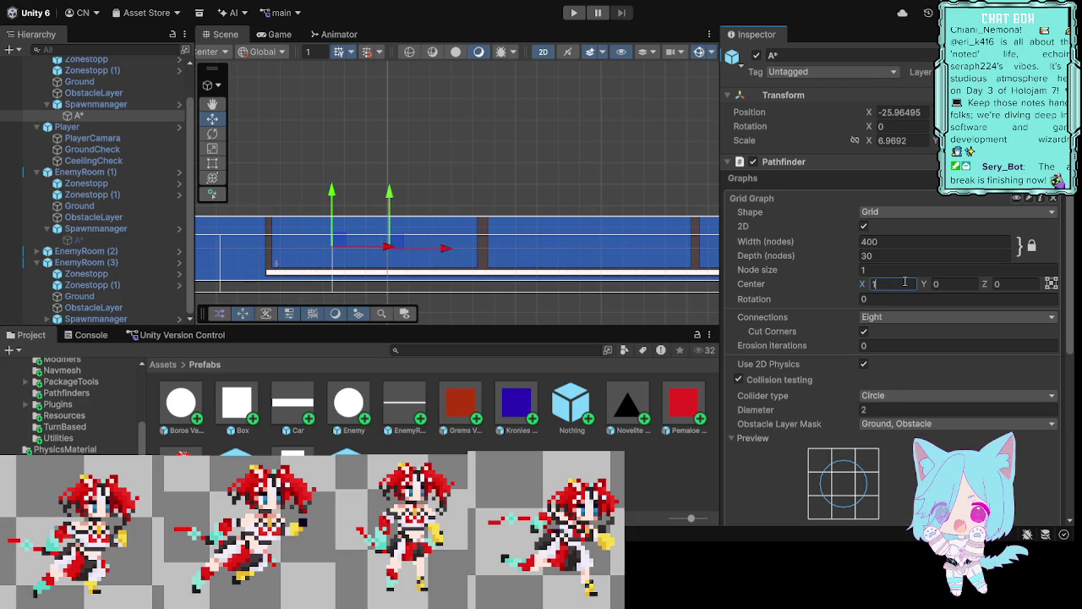
text(0)
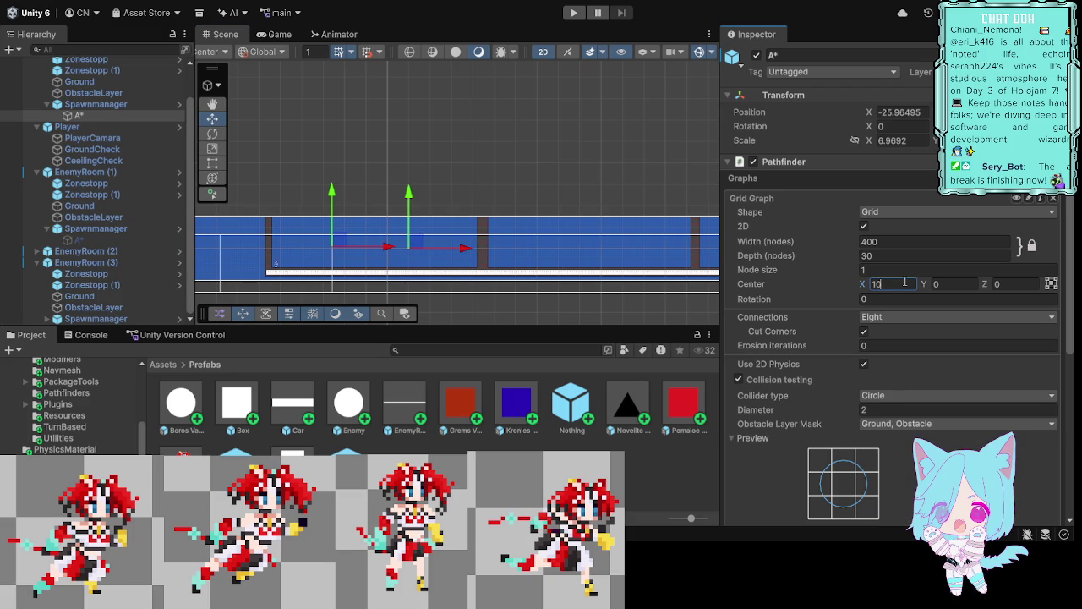
text(0)
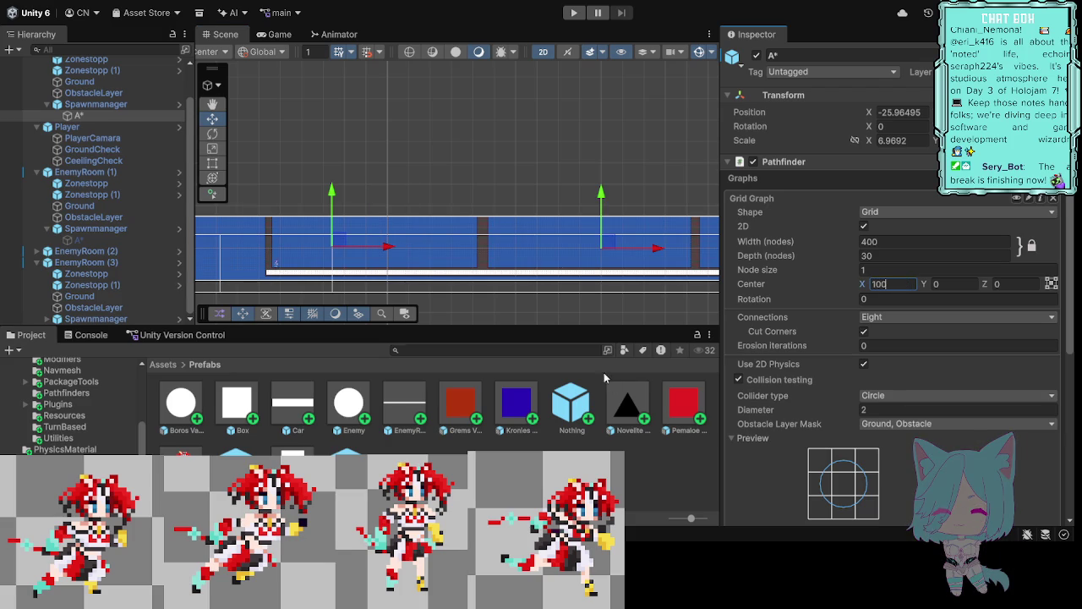
drag(674, 324, 519, 321)
drag(656, 320, 515, 321)
drag(612, 322, 528, 318)
drag(633, 301, 533, 299)
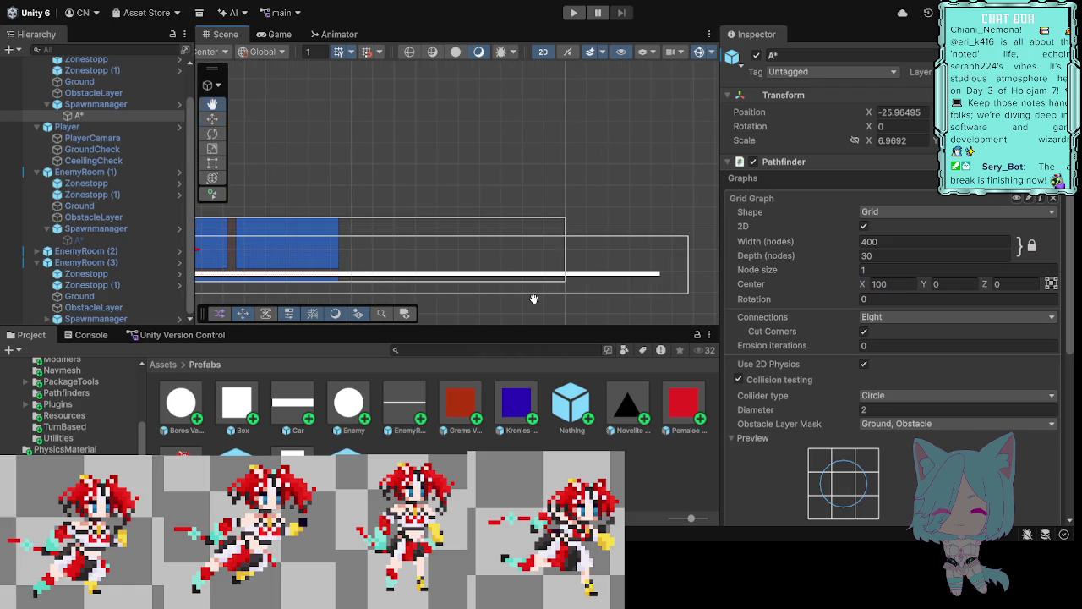
Step: Change the grid's Center X to 200 and pan along the level to check coverage
click(878, 285)
key(BackSpace)
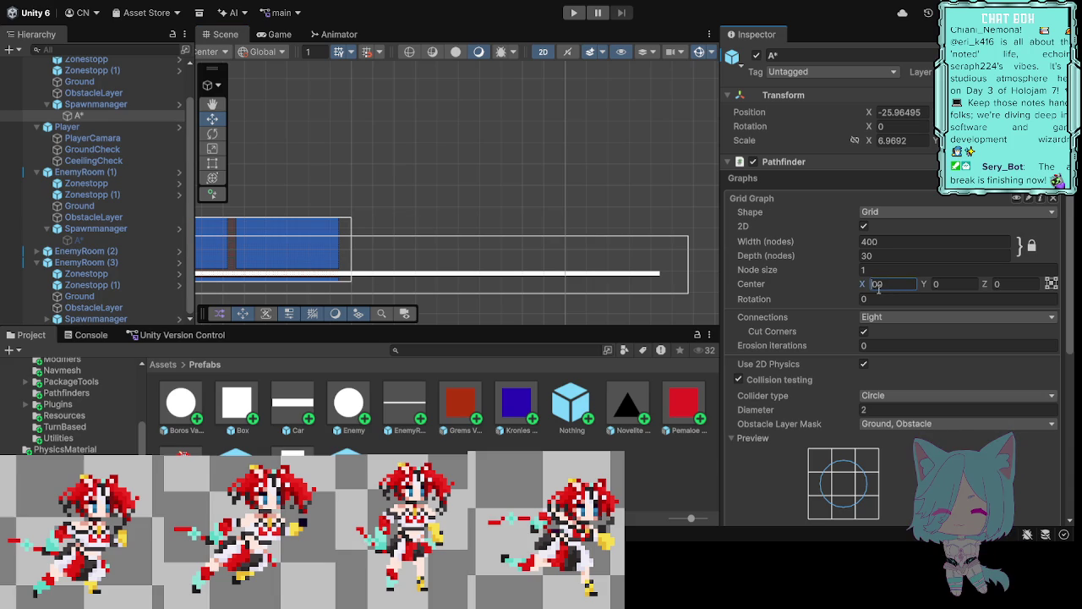
text(2)
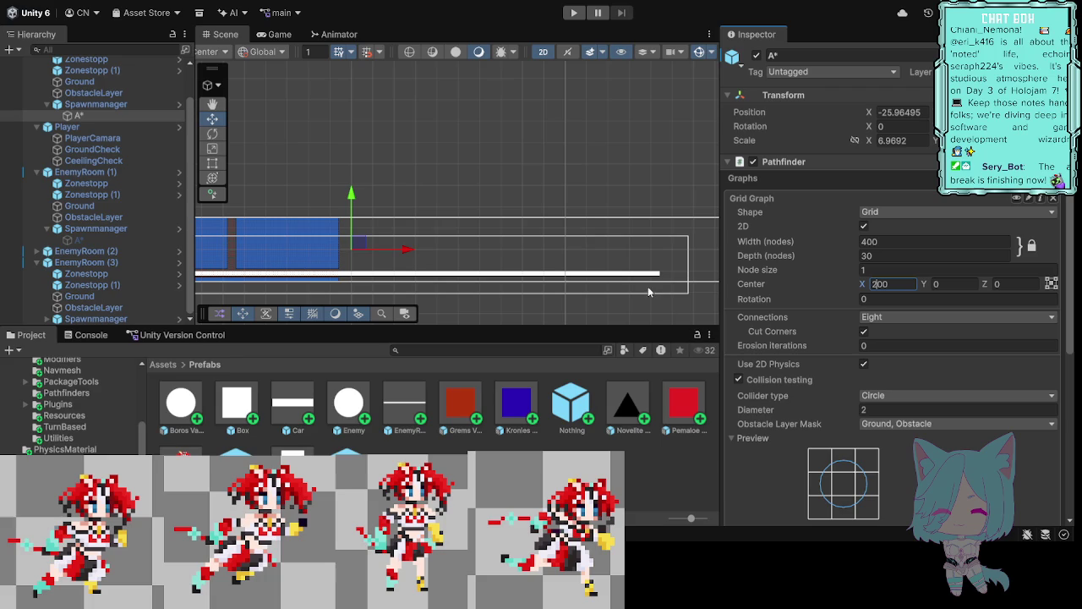
mouse_move(677, 319)
mouse_down()
mouse_move(542, 298)
mouse_move(719, 287)
mouse_move(405, 315)
mouse_up()
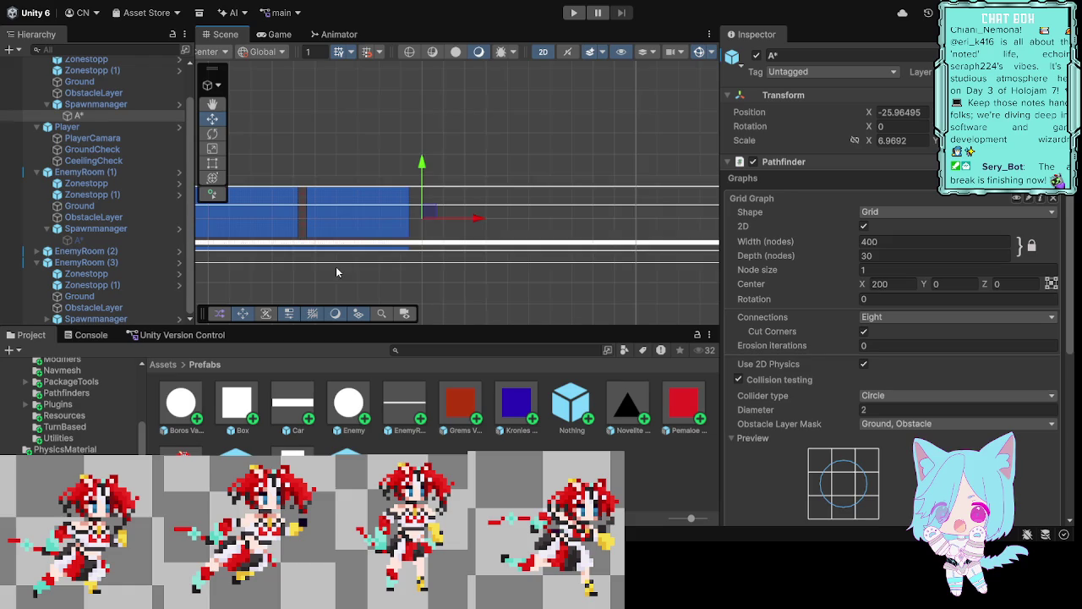
drag(335, 266, 631, 267)
drag(710, 279, 345, 279)
mouse_move(494, 278)
mouse_down()
mouse_move(589, 277)
mouse_move(530, 272)
mouse_up()
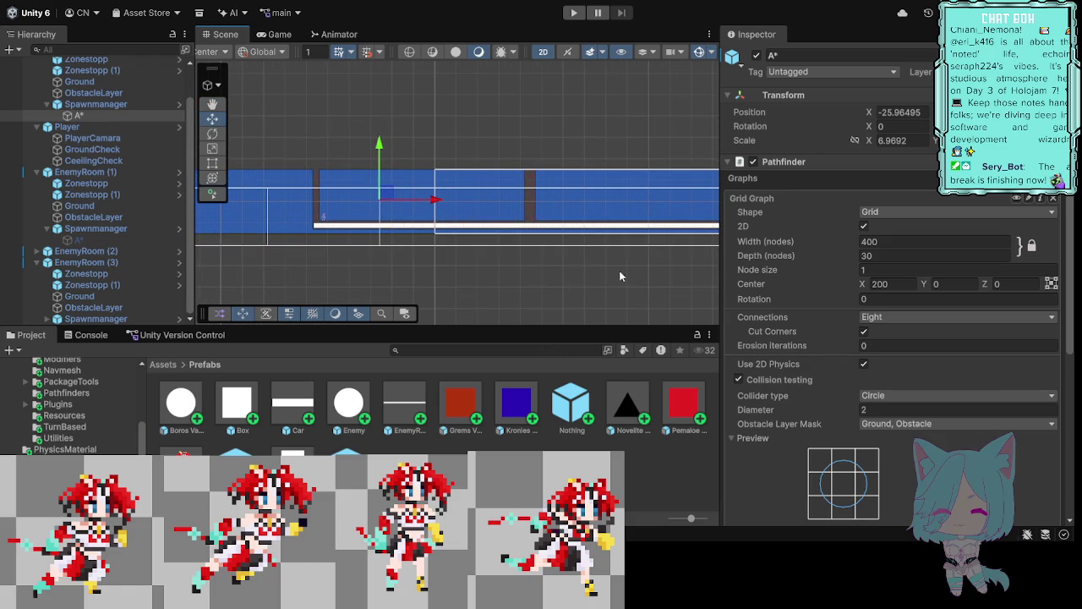
click(879, 285)
Step: Try Center X values of 150 and then 140 for the grid
text(1)
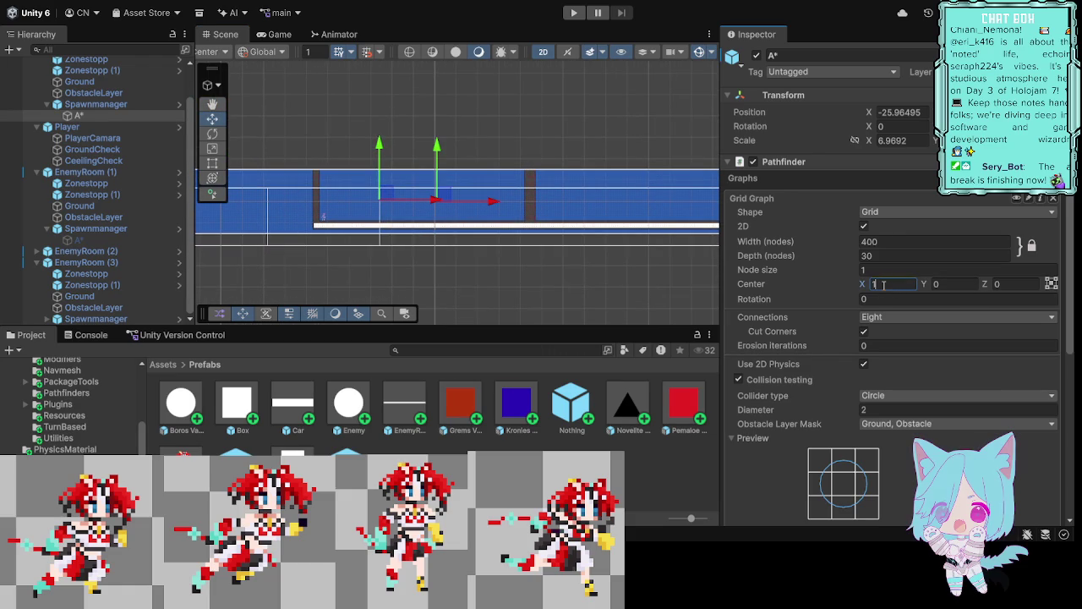
text(5)
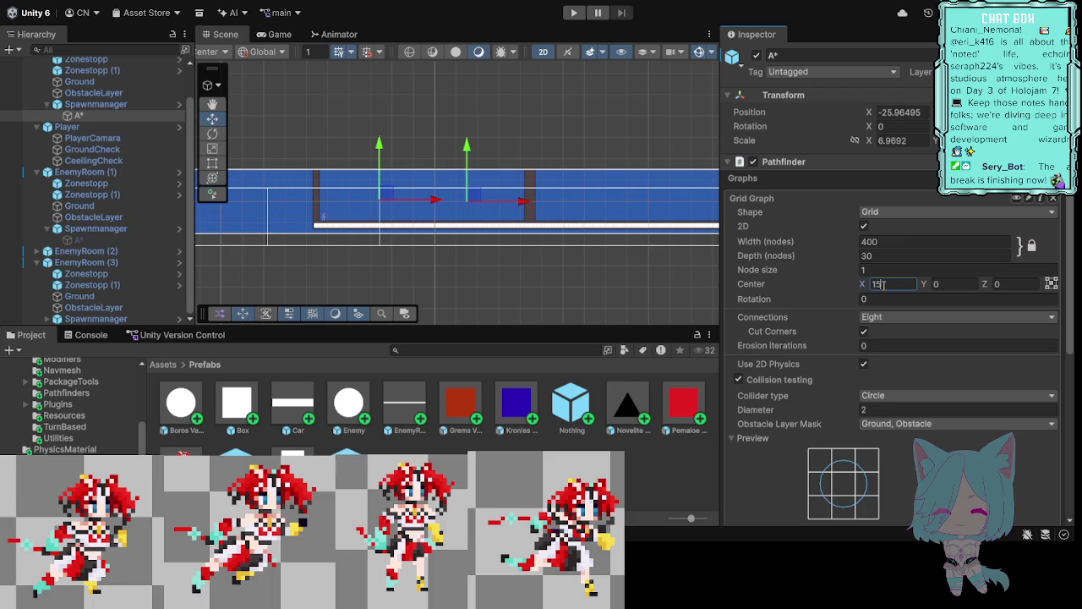
text(0)
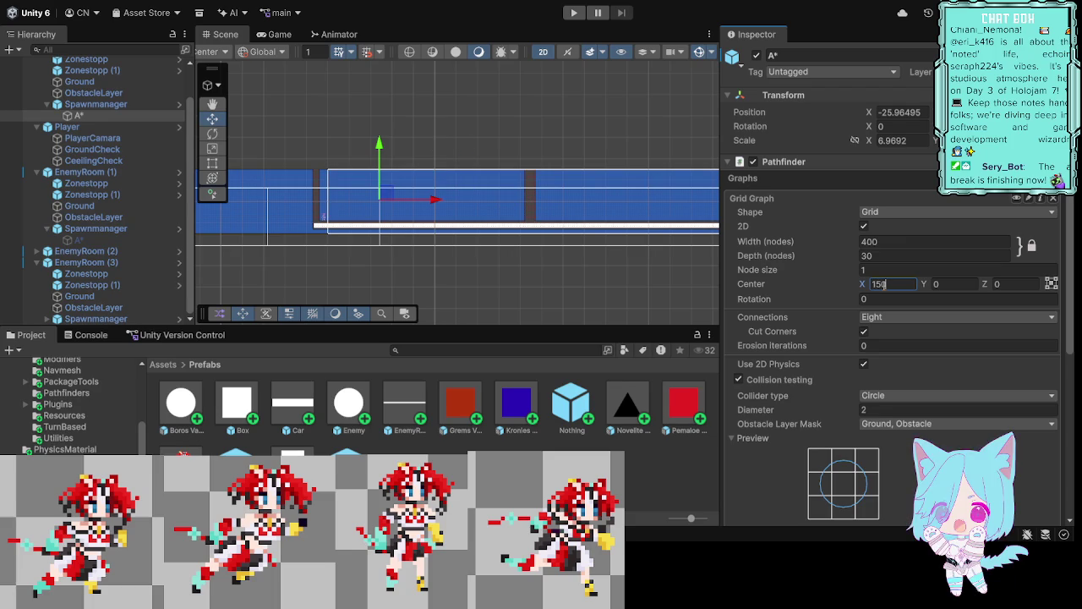
key(BackSpace)
key(BackSpace)
text(4)
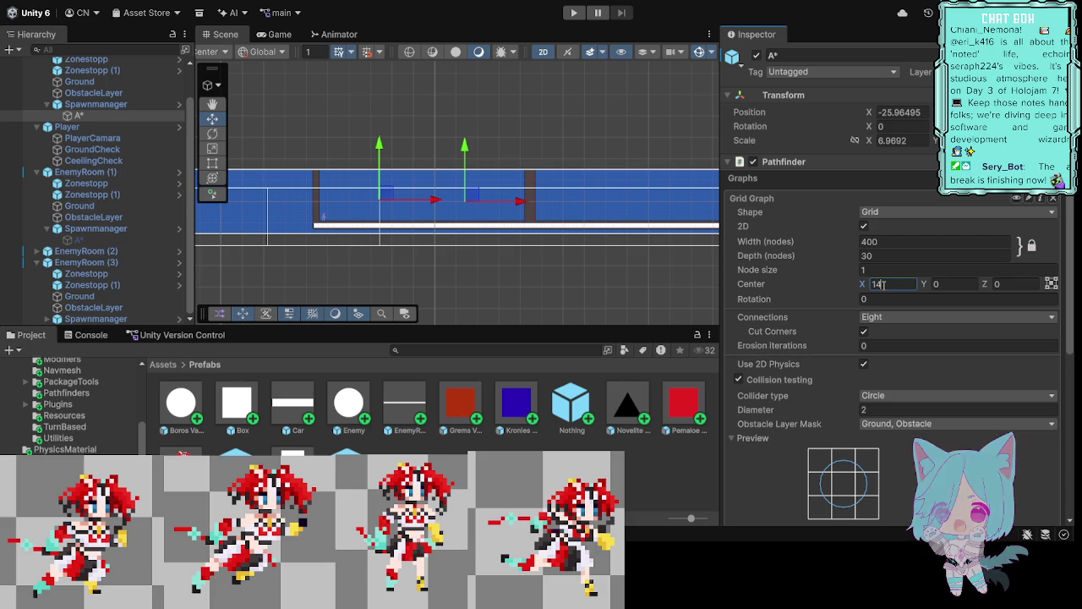
text(0)
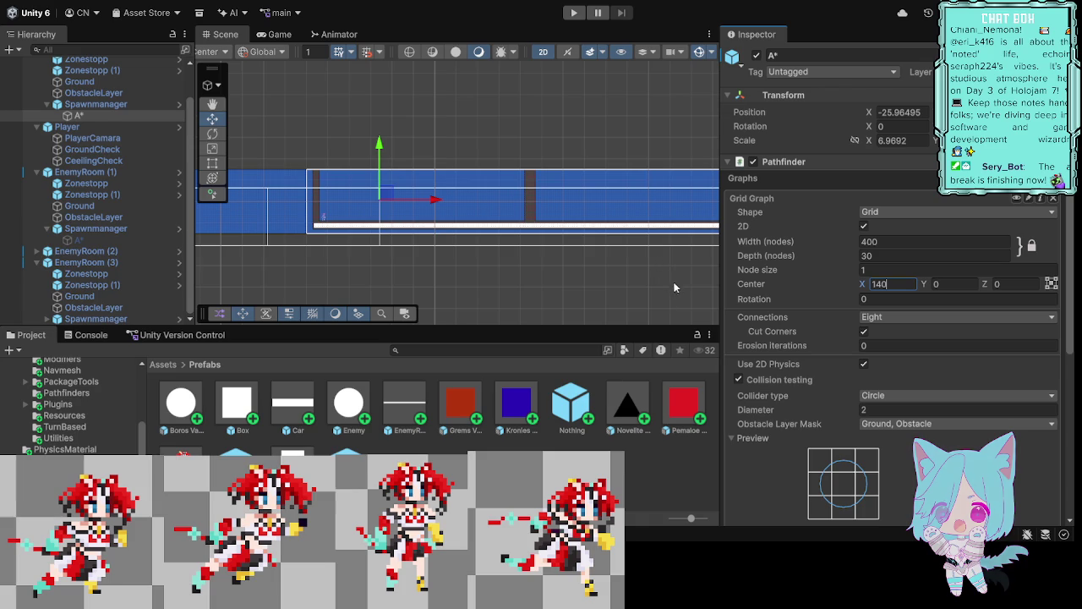
mouse_move(669, 275)
mouse_down()
mouse_move(501, 277)
mouse_move(632, 289)
mouse_up()
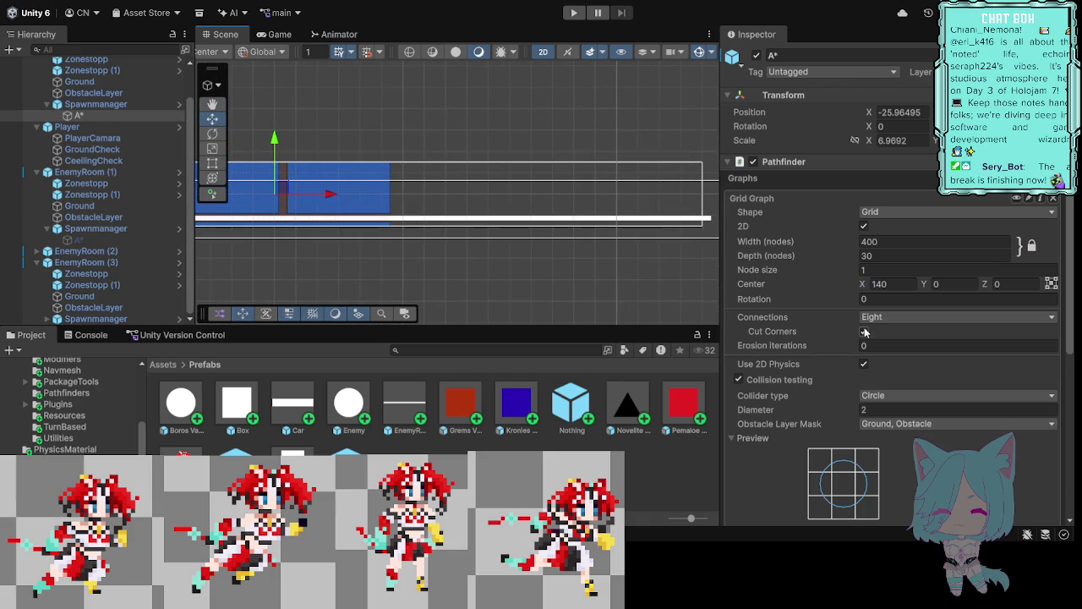
Step: Settle on Center X 145 and compare the grid's edges with the rooms
click(891, 286)
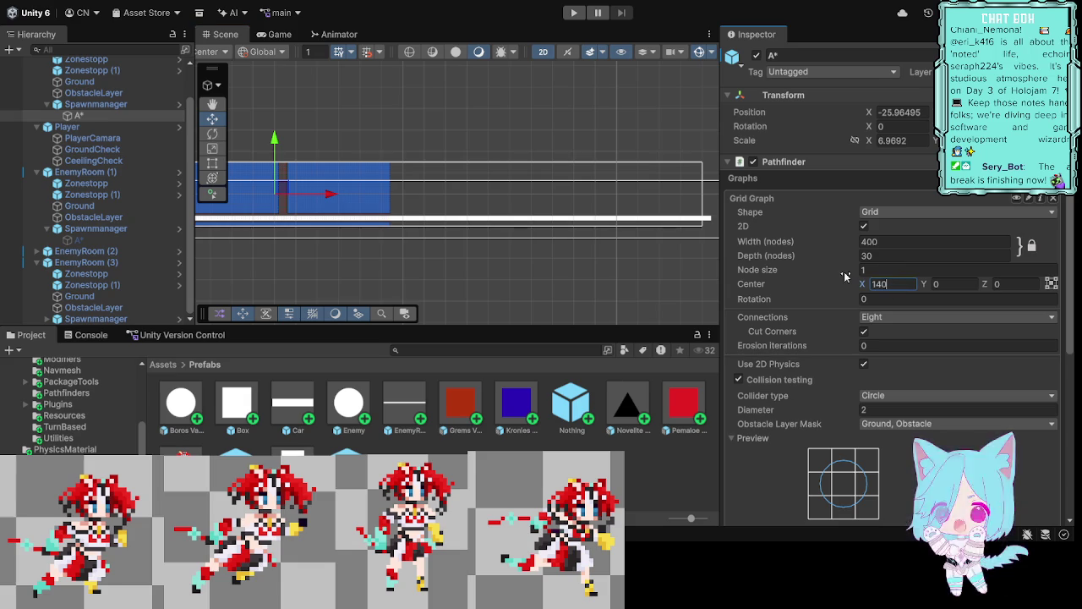
key(BackSpace)
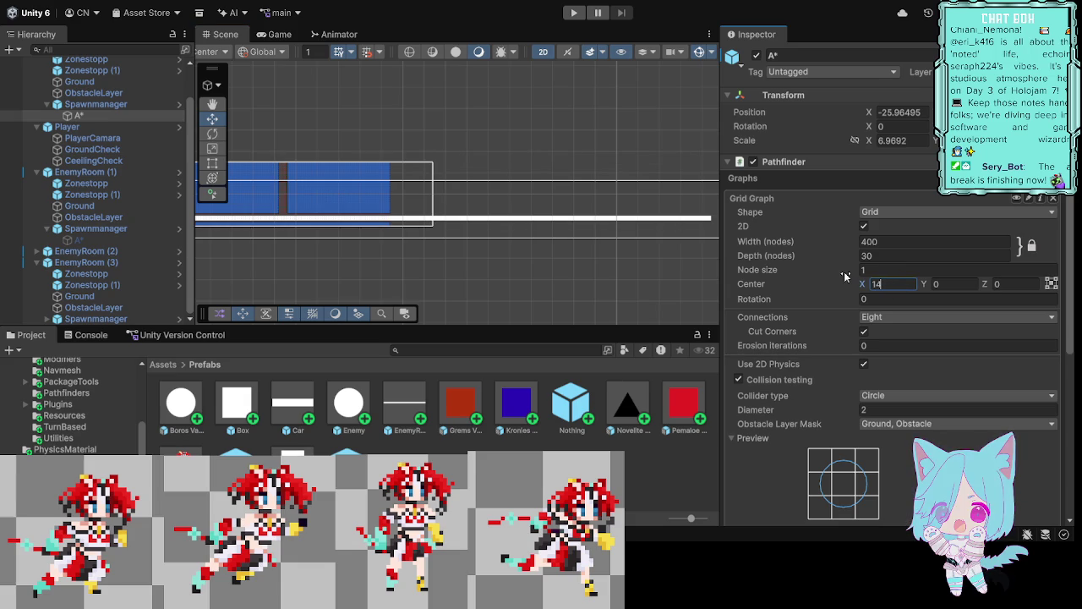
text(5)
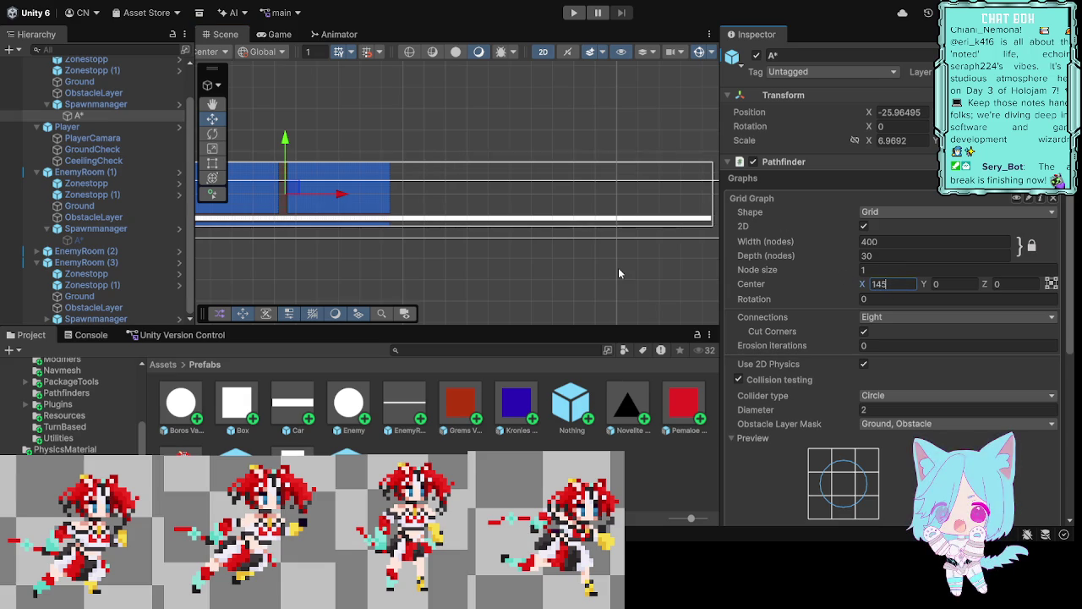
mouse_move(298, 264)
mouse_down()
mouse_move(547, 265)
mouse_move(410, 278)
mouse_up()
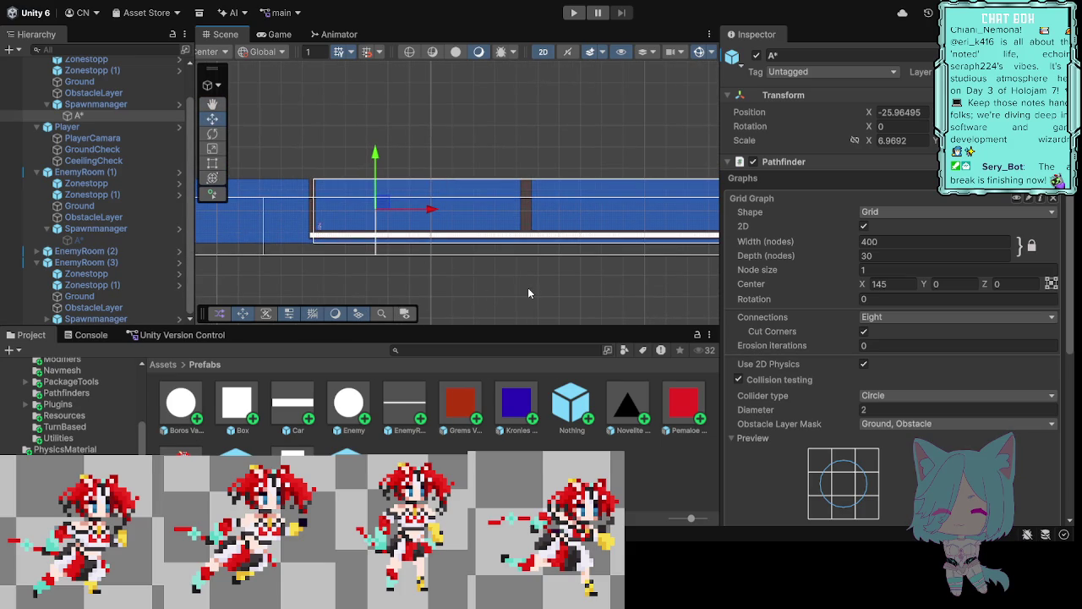
mouse_move(526, 288)
mouse_down()
mouse_move(673, 270)
mouse_move(533, 299)
mouse_move(317, 278)
mouse_up()
mouse_move(621, 272)
mouse_down()
mouse_move(638, 272)
mouse_move(627, 296)
mouse_up()
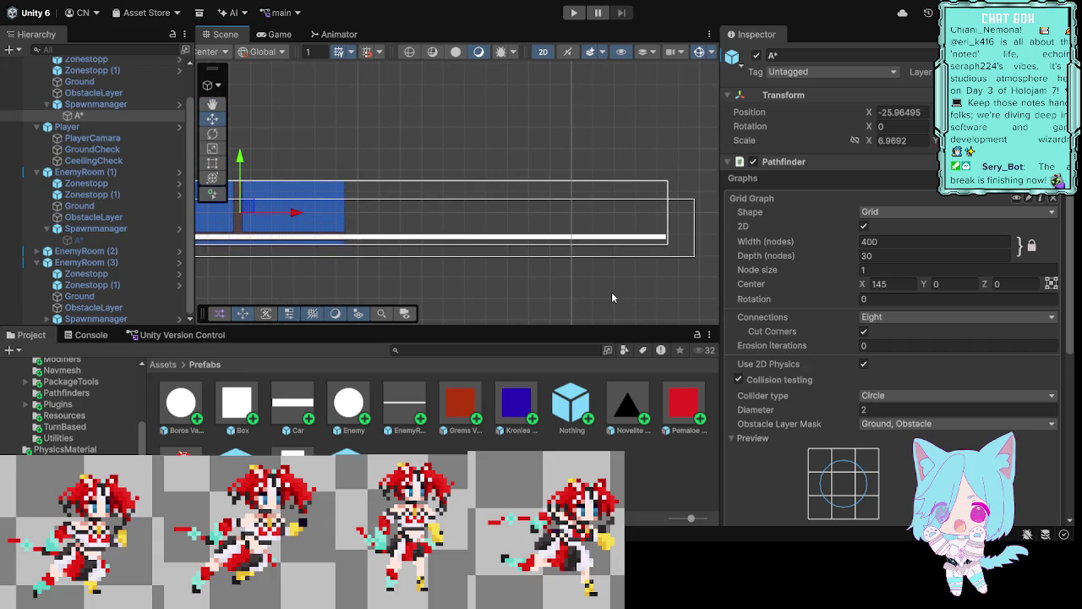
click(572, 13)
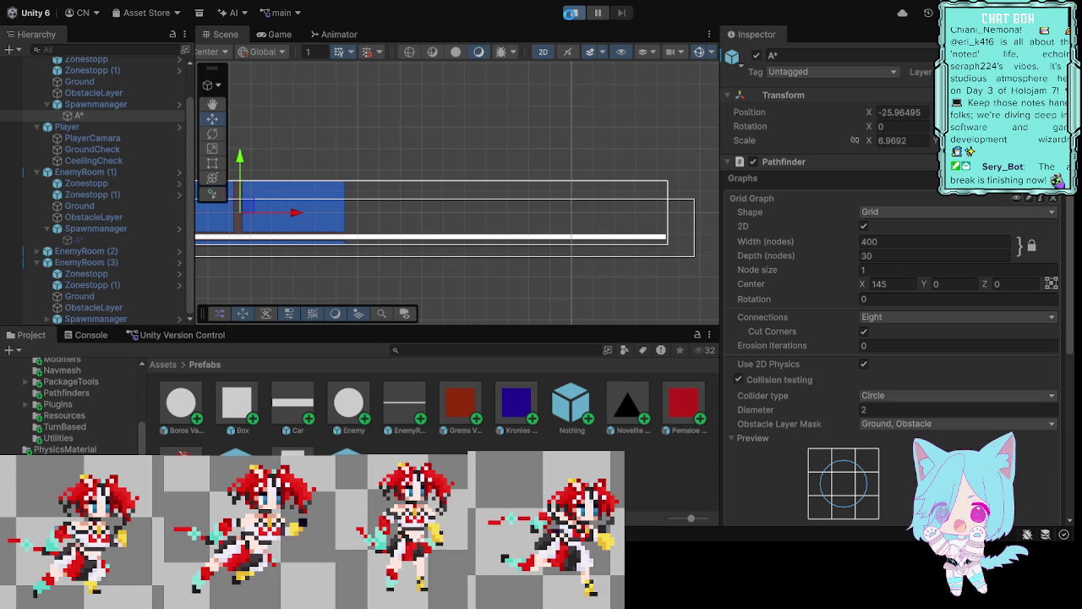
Step: Run the level with the 400-node grid via the toolbar Play button
click(571, 15)
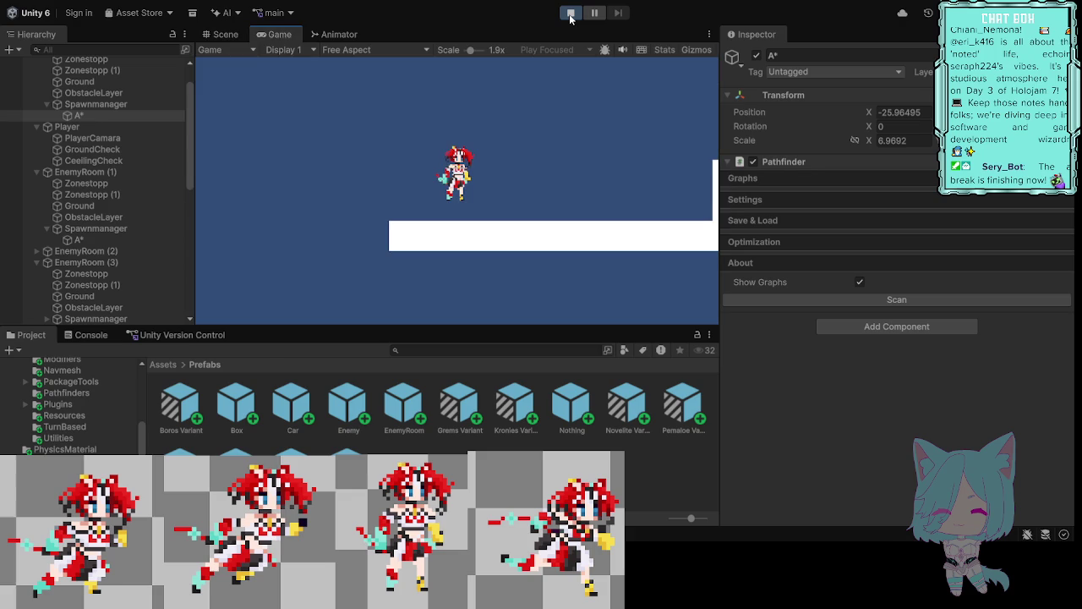
Step: Hop the character left and right around the starting blocks with several jumps
key(a)
key(space)
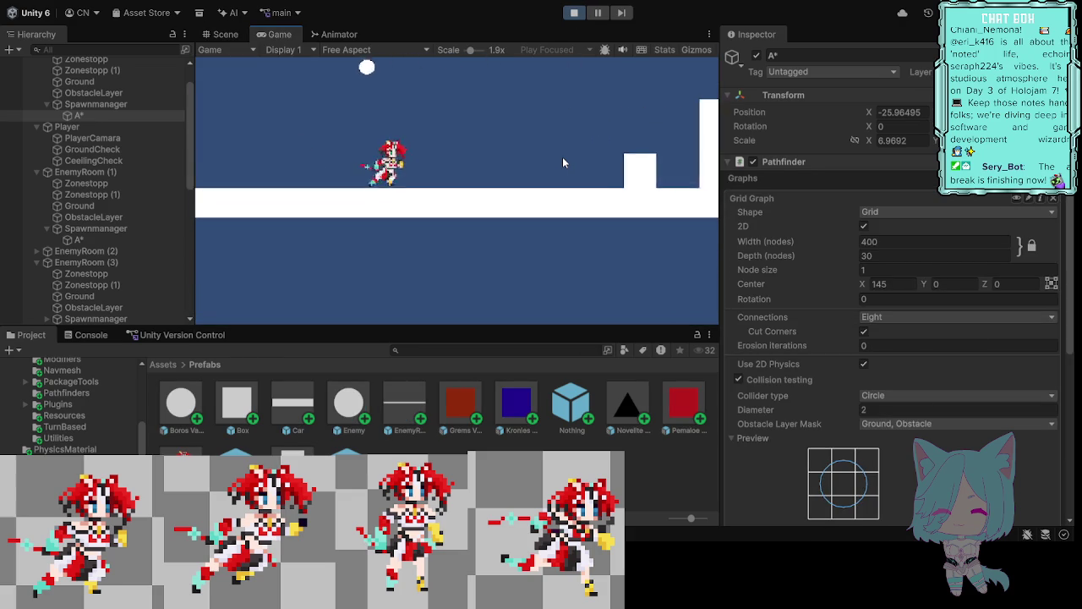
key(space)
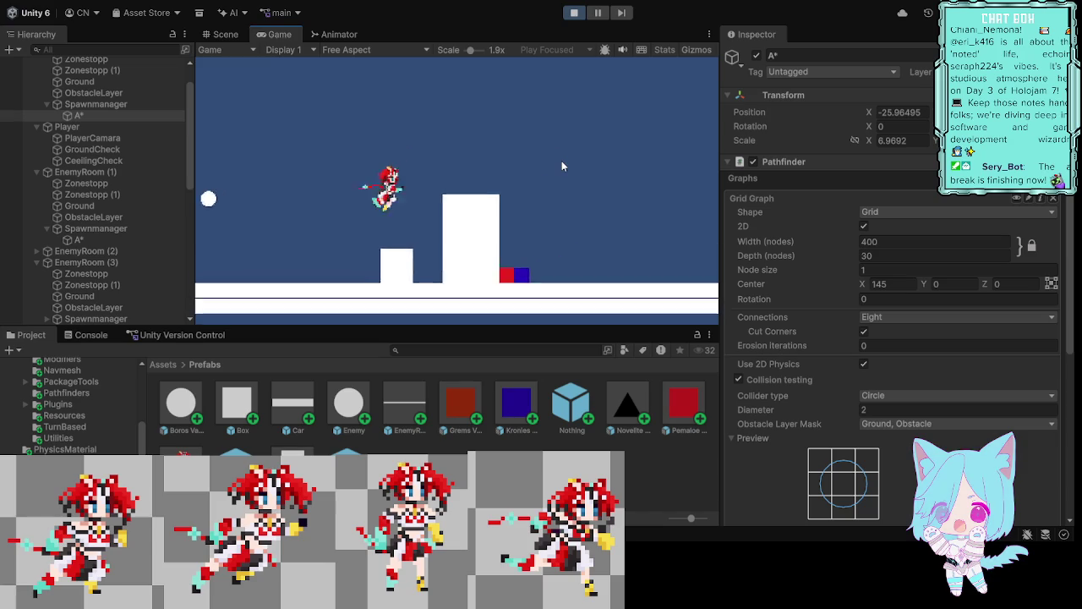
key(d)
key(space)
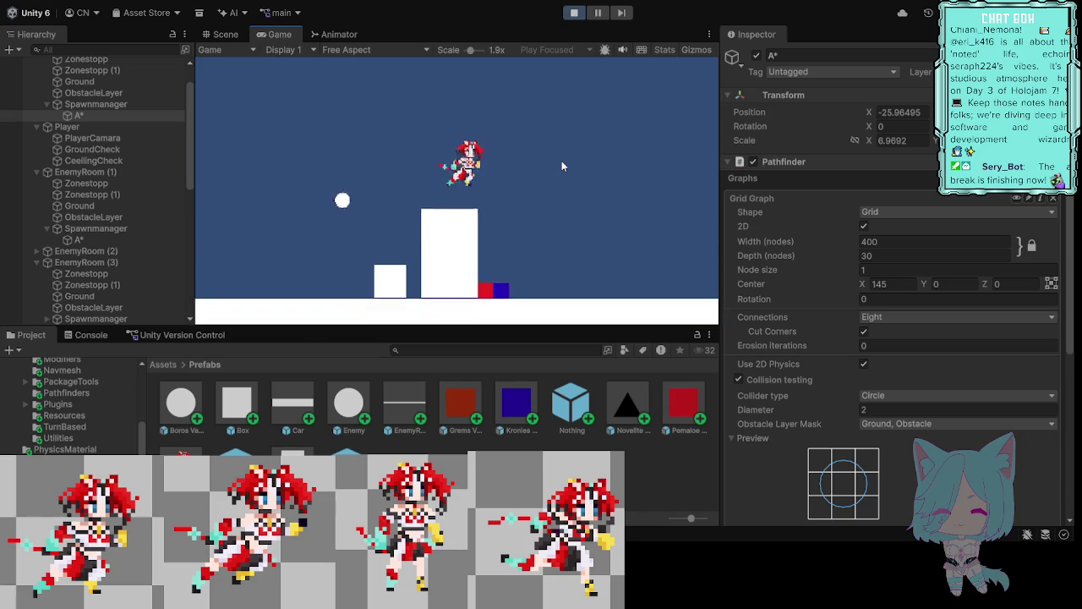
key(a)
key(d)
key(space)
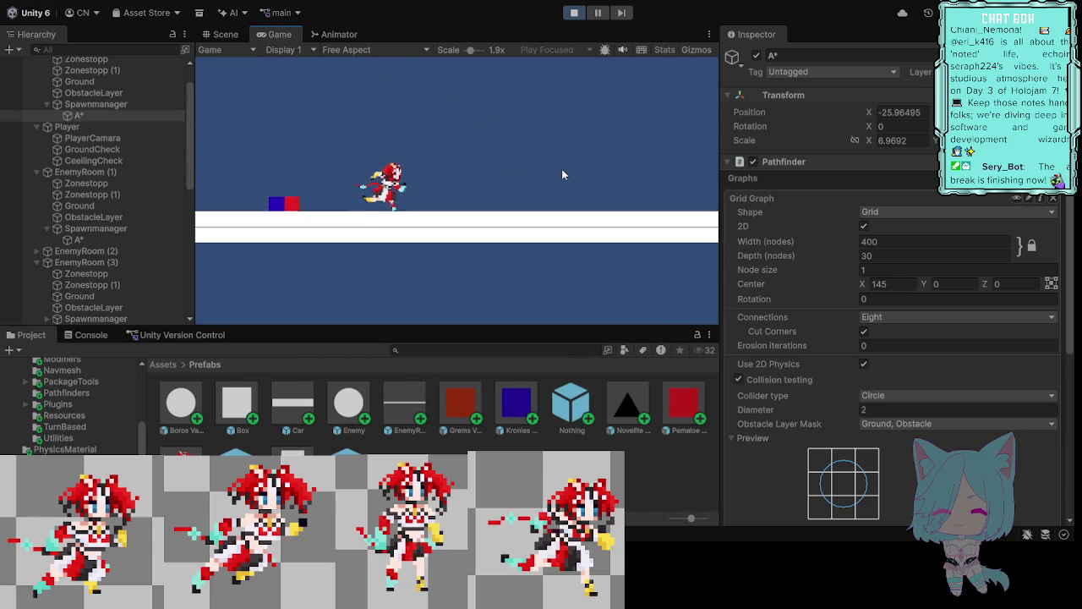
Step: Run the character right, jumping over the tall white block and across the platforms
key(d)
key(space)
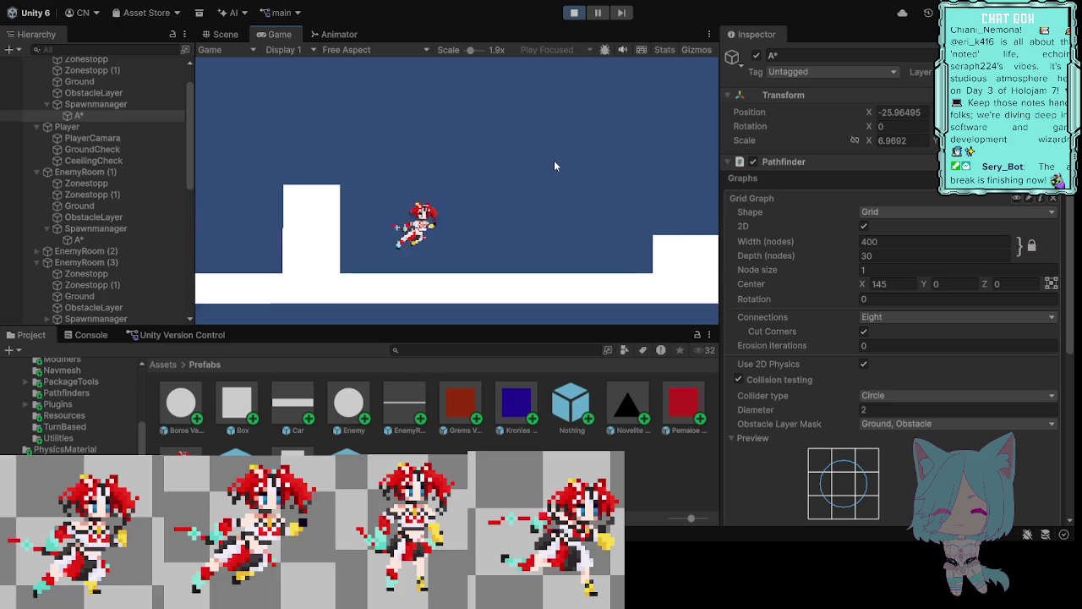
key(space)
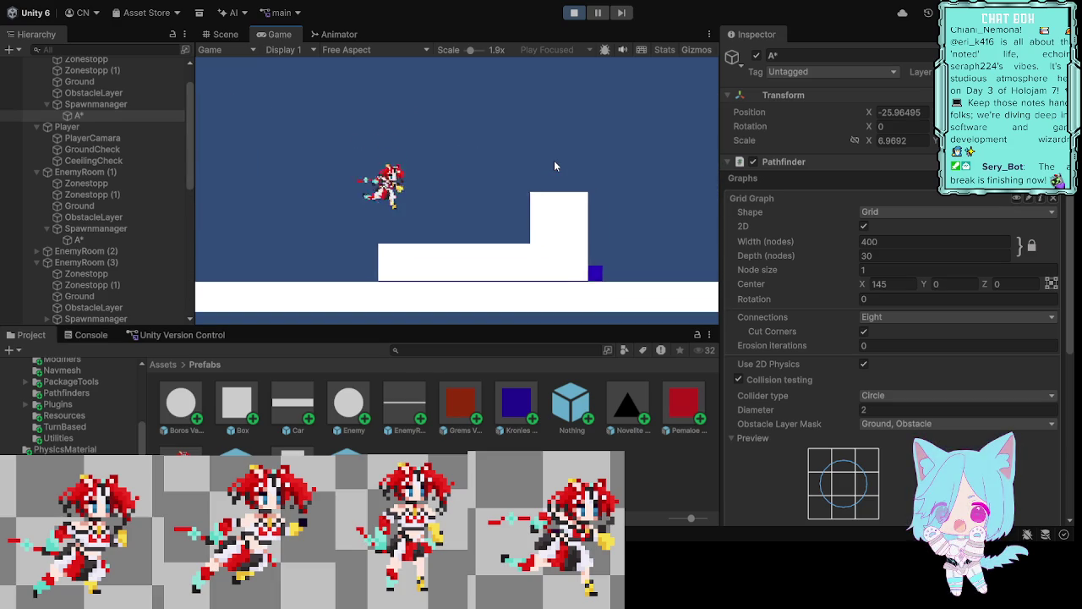
key(d)
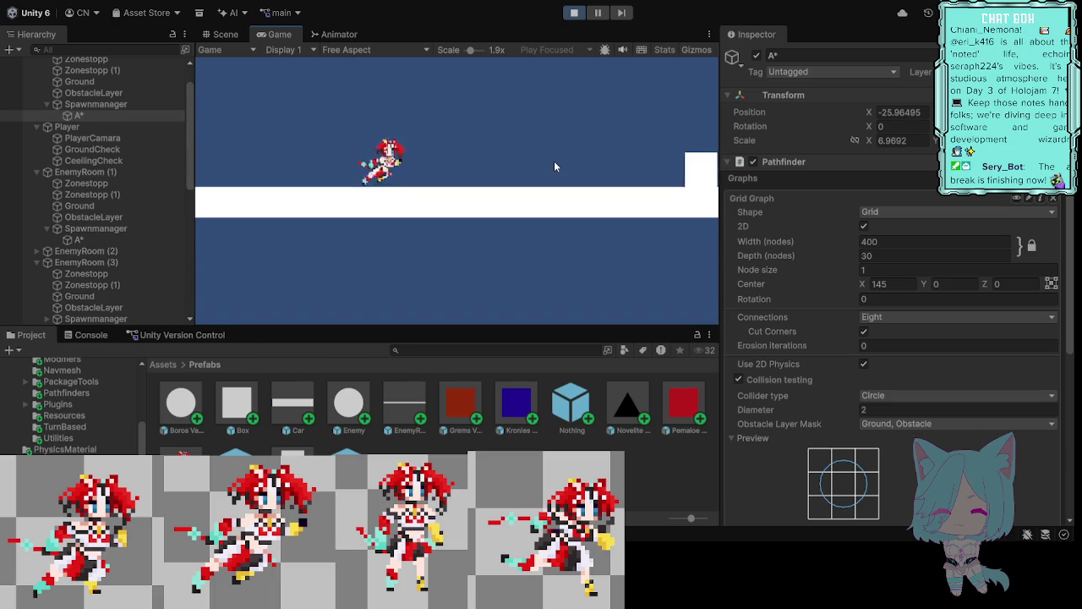
key(space)
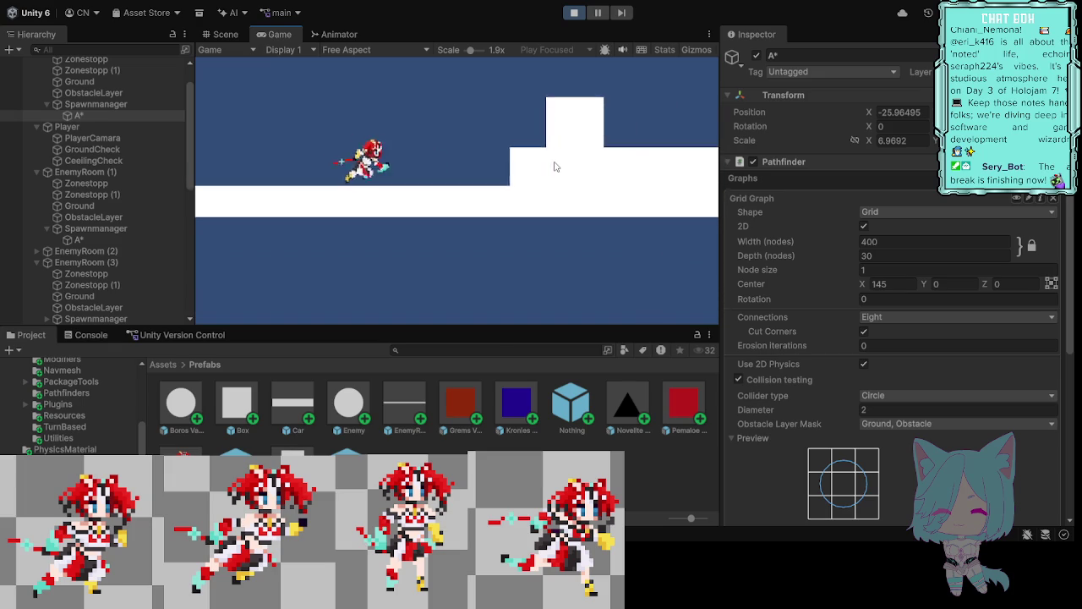
key(space)
key(space)
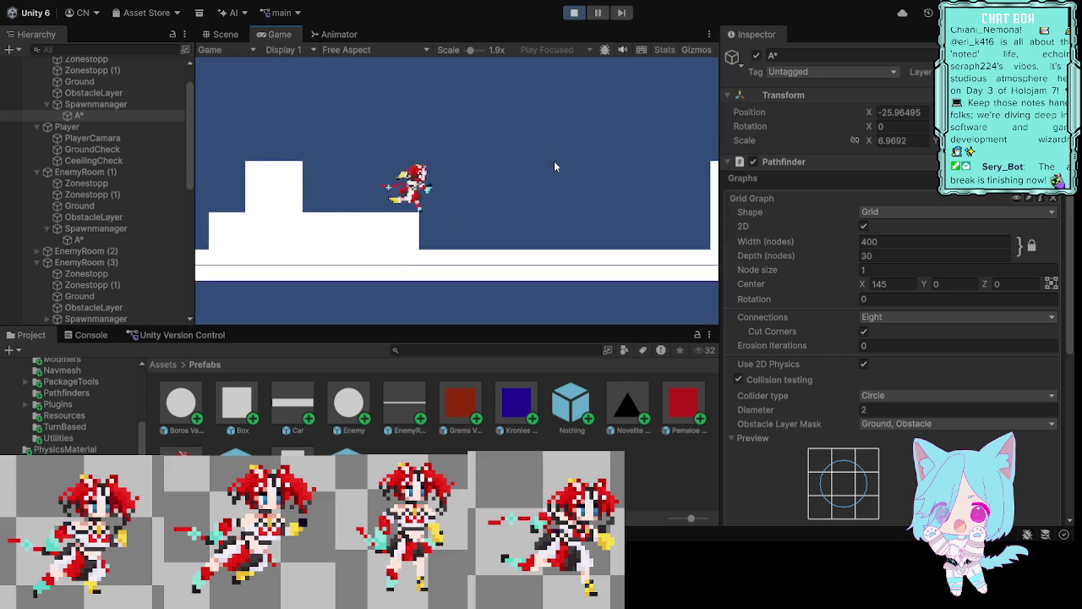
key(space)
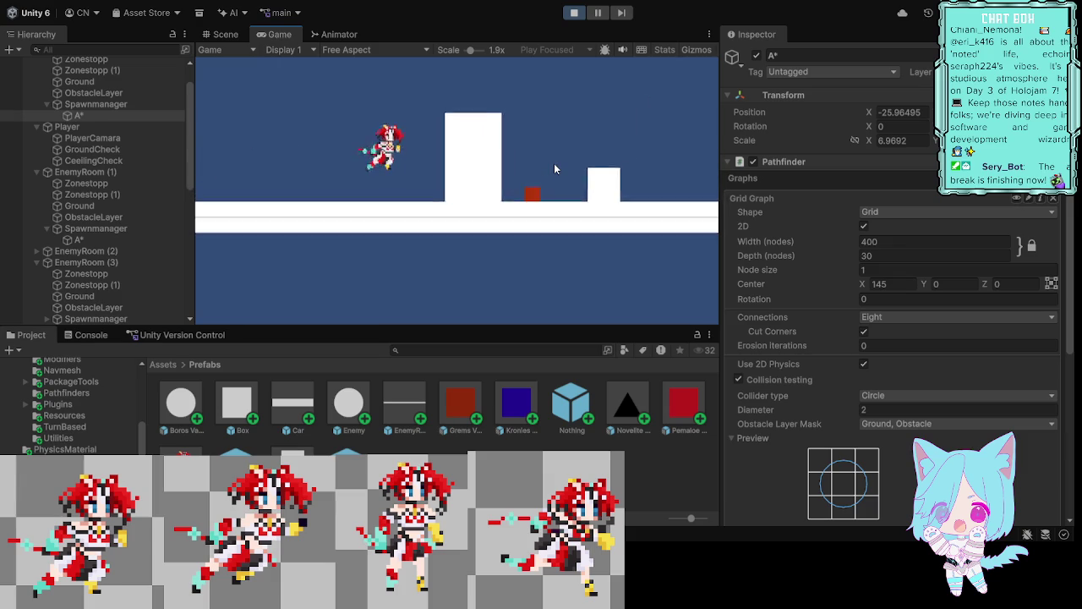
key(space)
key(space)
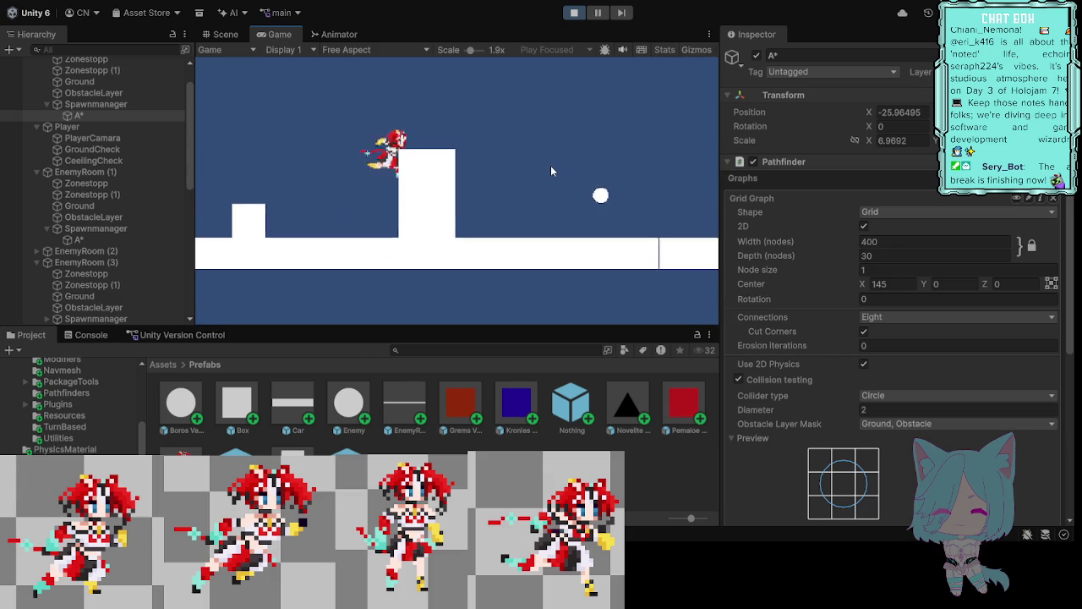
key(space)
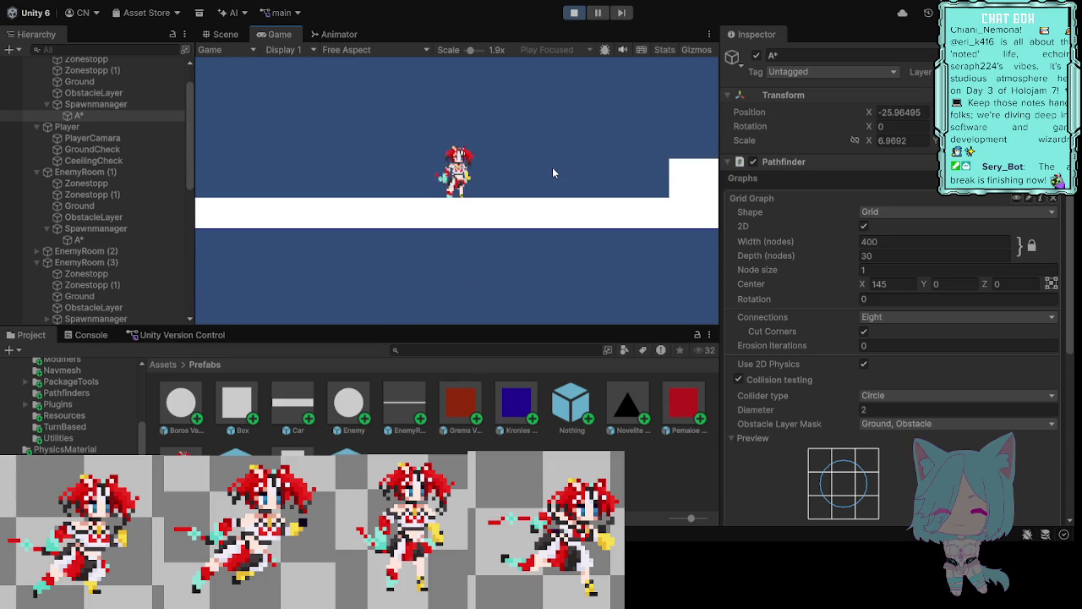
Step: Keep running right off the block, swing the weapon, jump, and pause the game
key(d)
key(space)
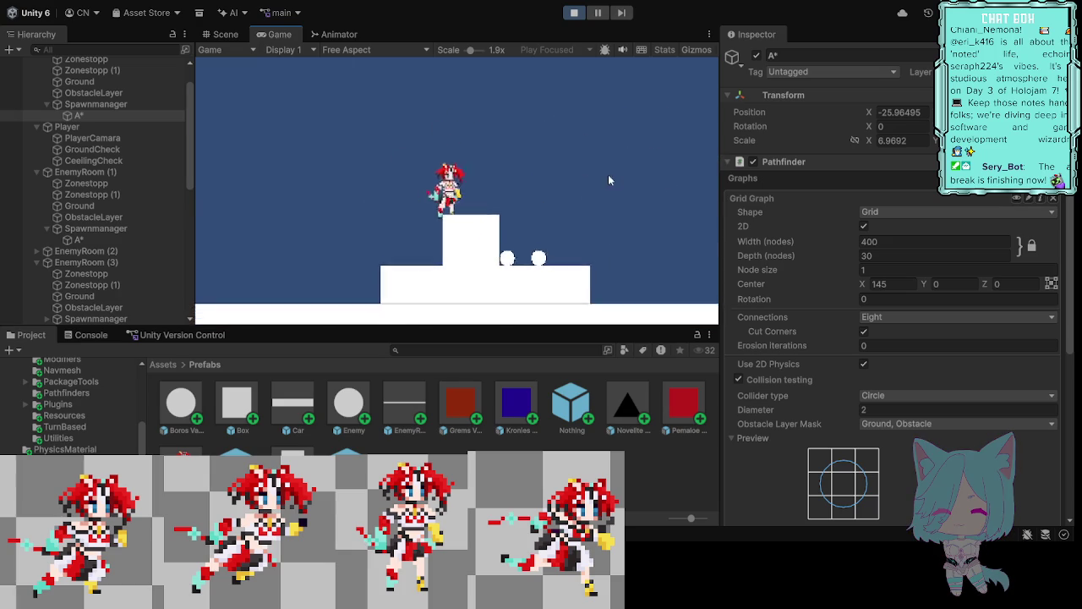
key(space)
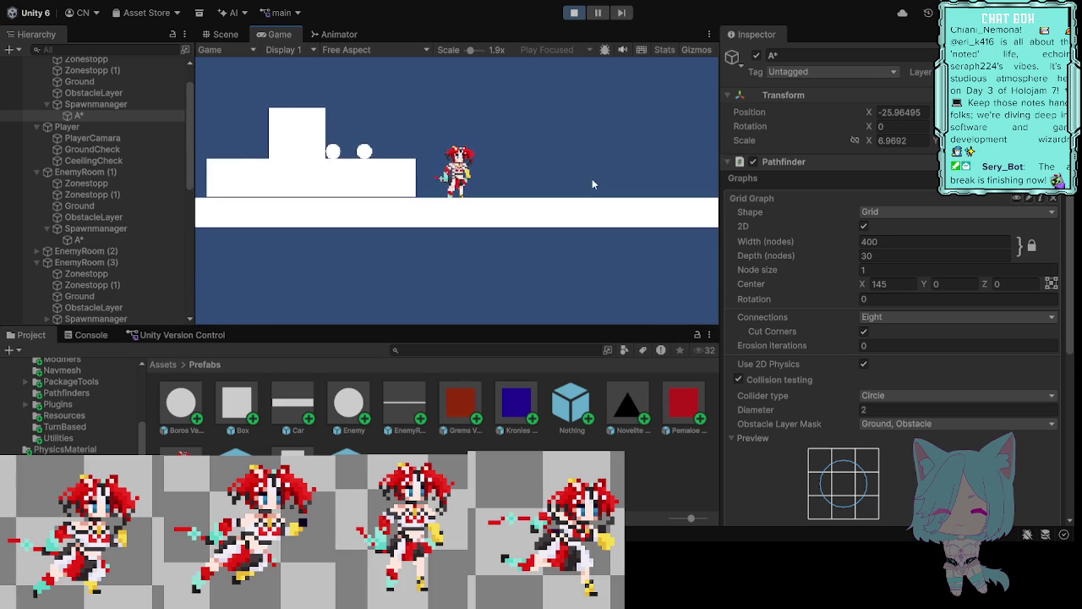
key(d)
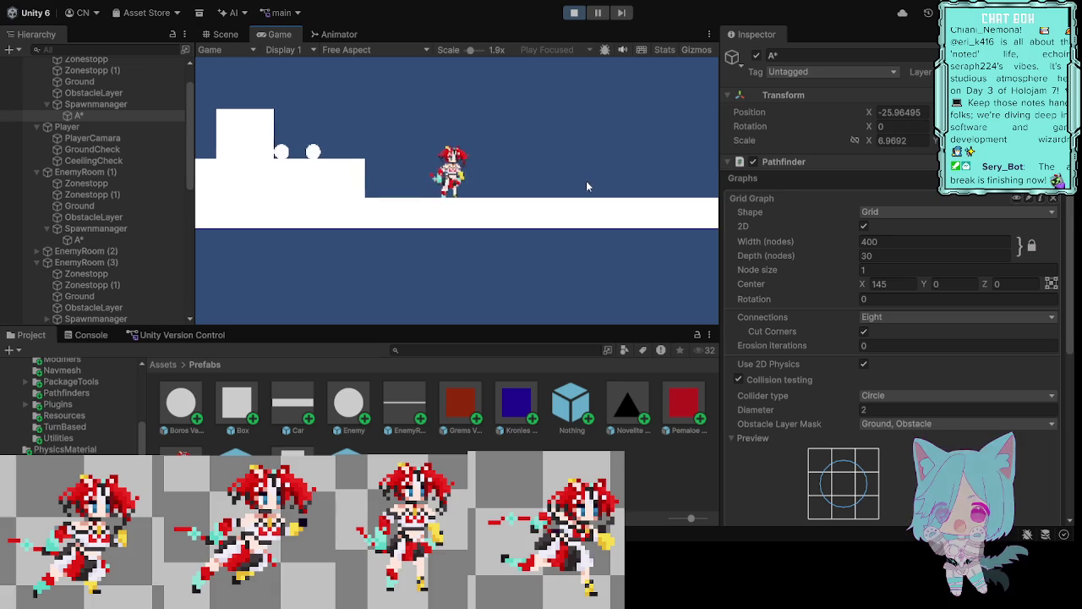
click(585, 183)
key(space)
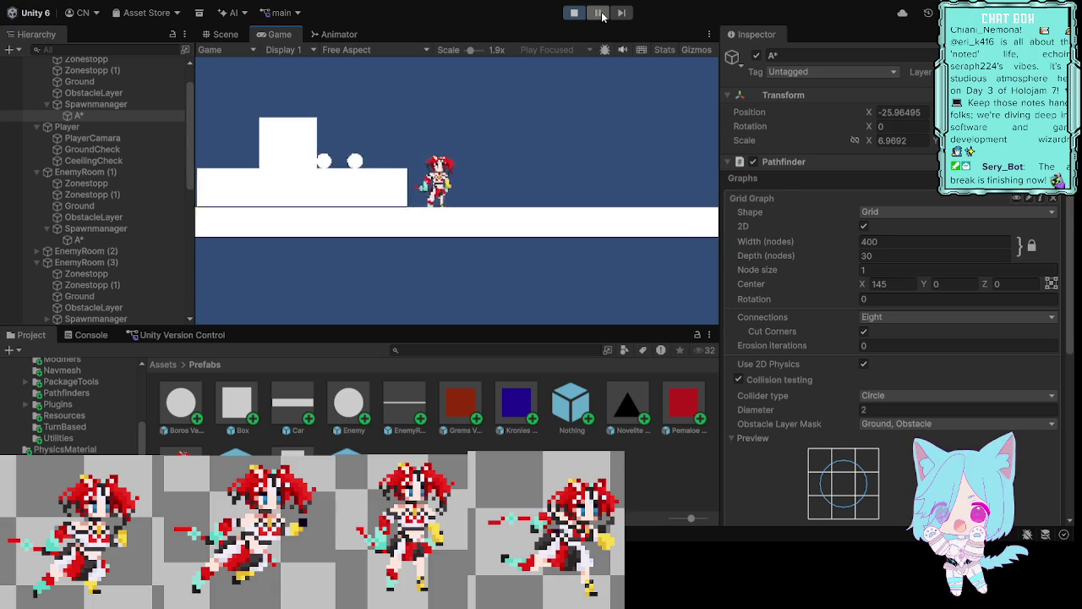
click(599, 13)
Step: In the Scene view, toggle the Grid Graph outline off, and rescan the A* grid
key(ctrl+1)
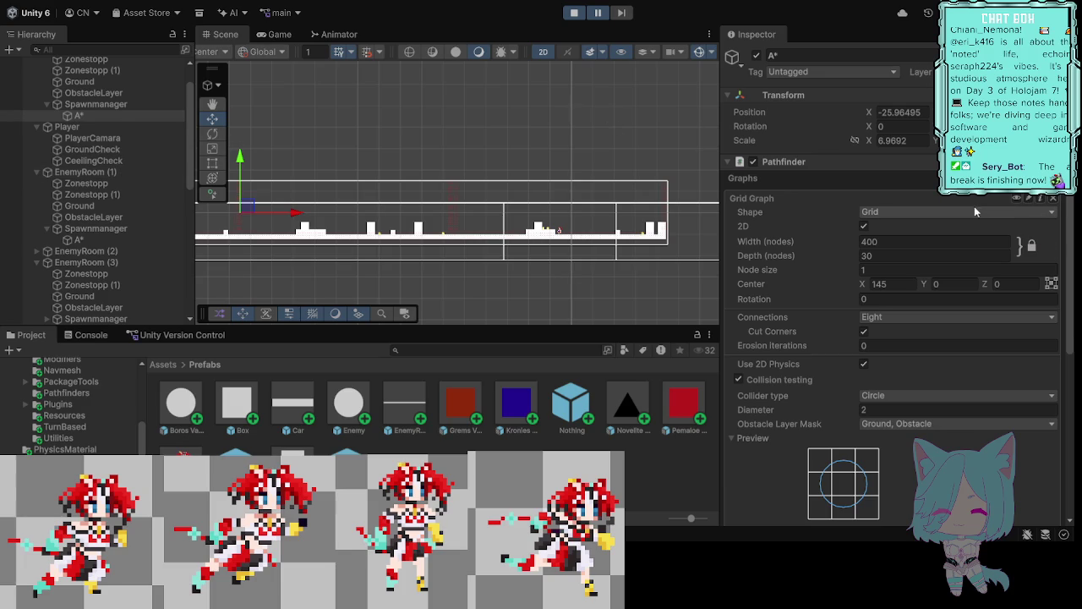
click(1018, 201)
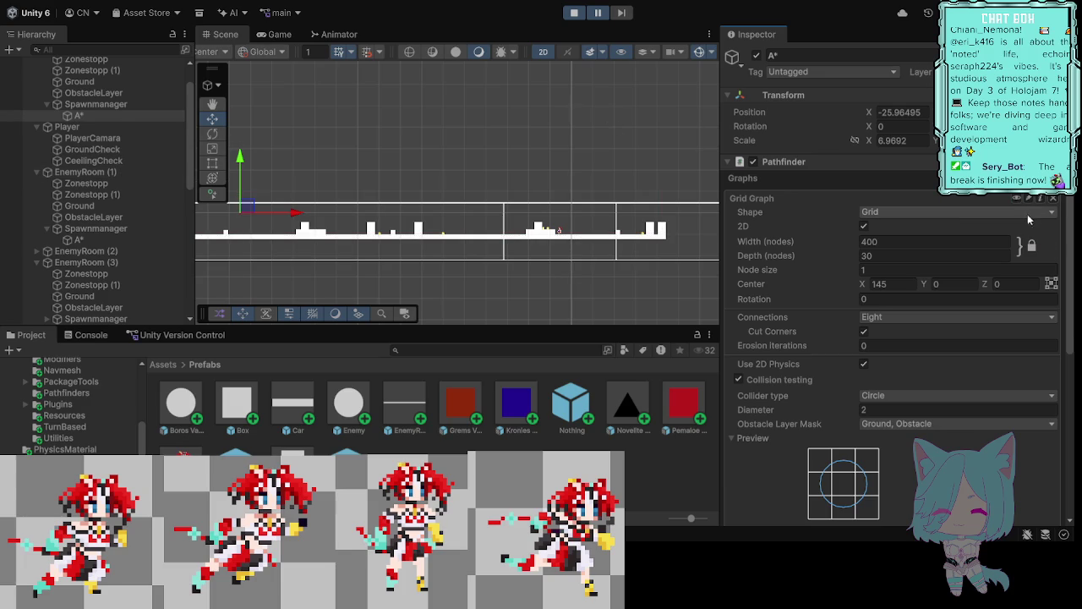
click(1017, 201)
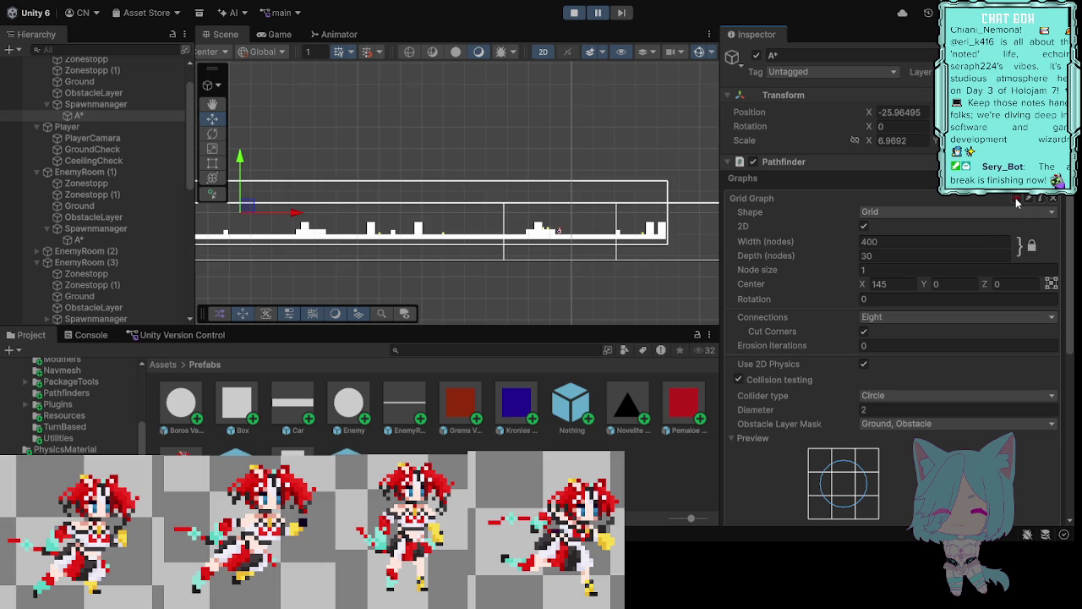
click(1017, 202)
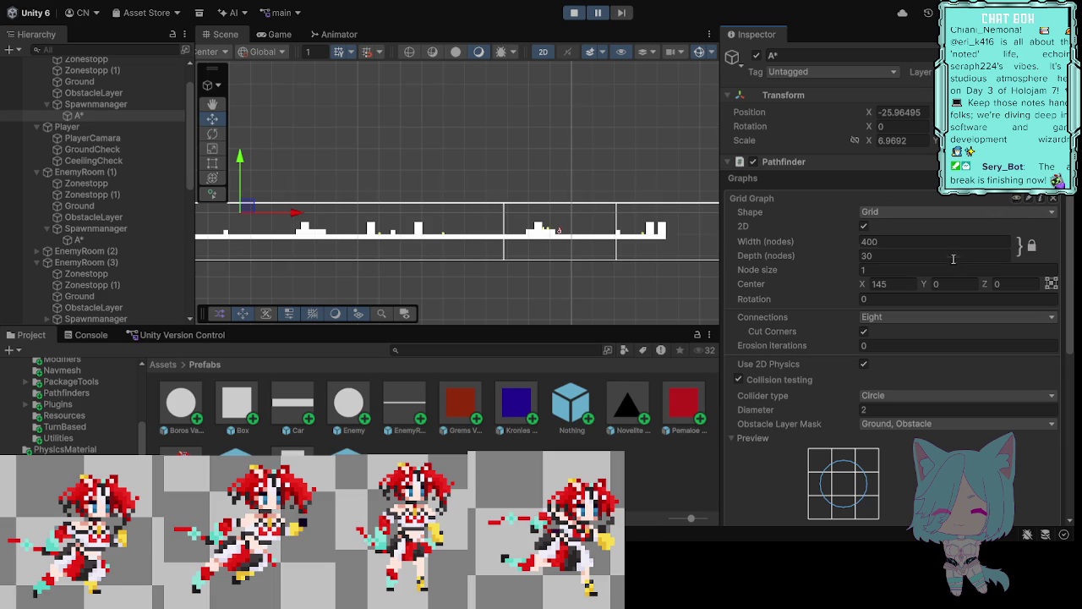
scroll(938, 360, down, 6)
click(902, 483)
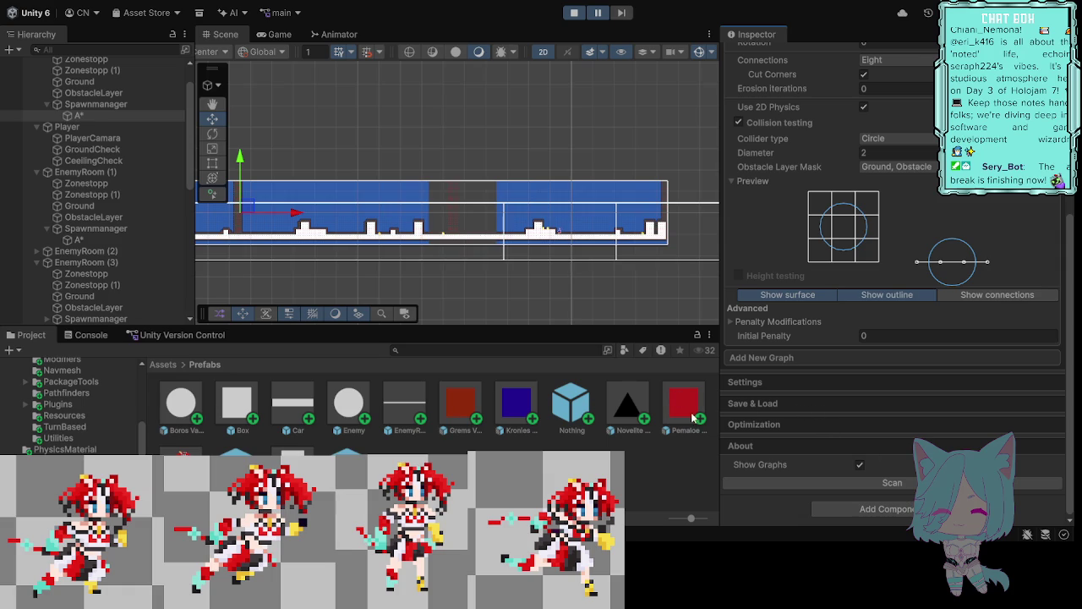
Step: Deselect the A* object, pan the scene along the level, then exit and restart Play mode
click(532, 288)
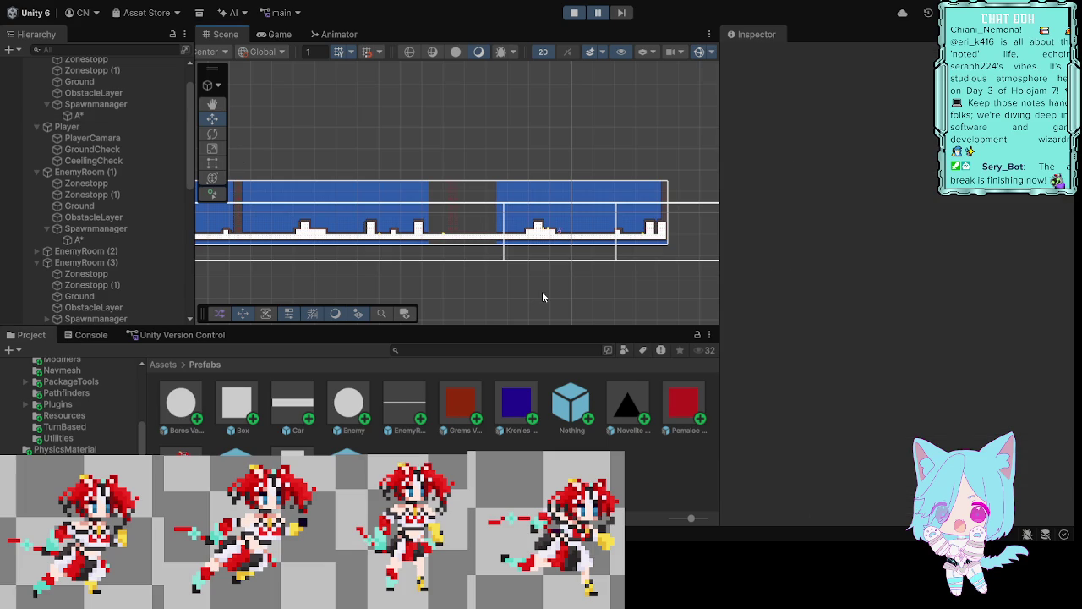
mouse_move(509, 306)
mouse_down()
mouse_move(467, 285)
mouse_move(555, 295)
mouse_move(436, 301)
mouse_move(627, 290)
mouse_up()
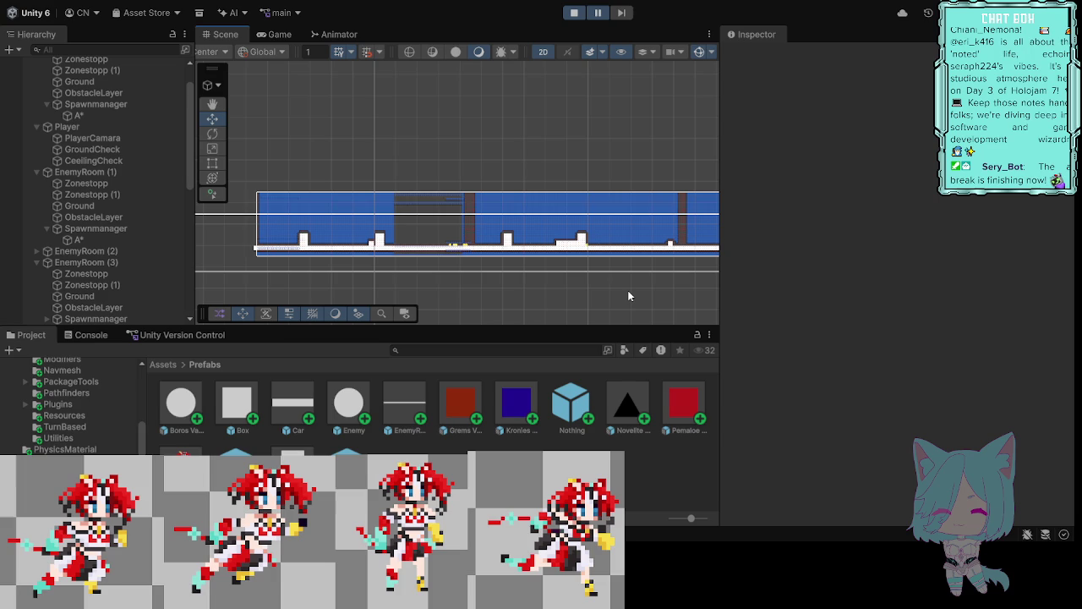
mouse_move(652, 293)
mouse_down()
mouse_move(597, 271)
mouse_move(607, 306)
mouse_up()
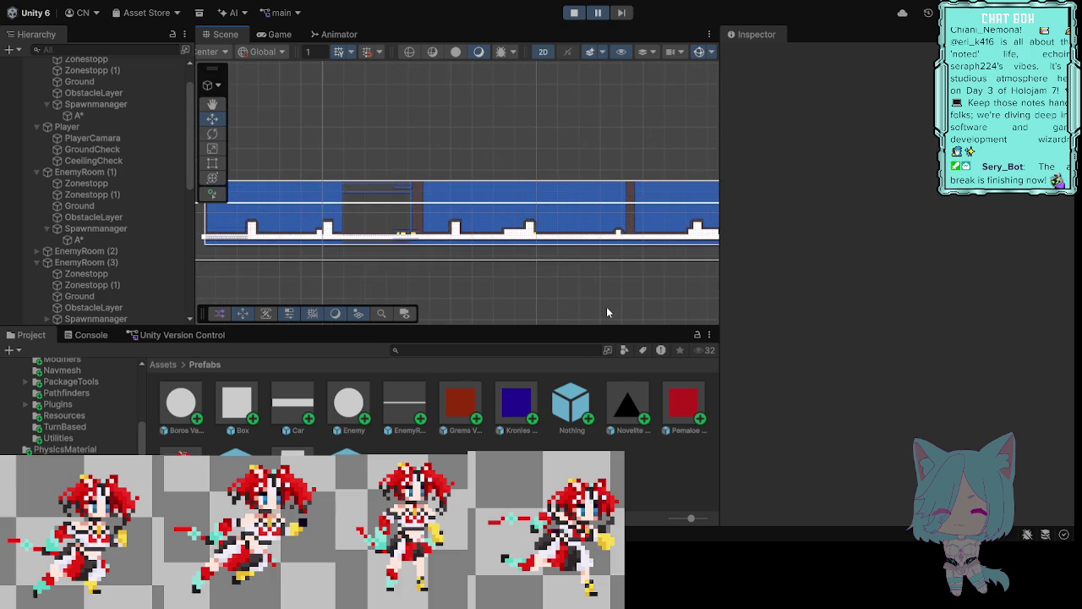
click(574, 12)
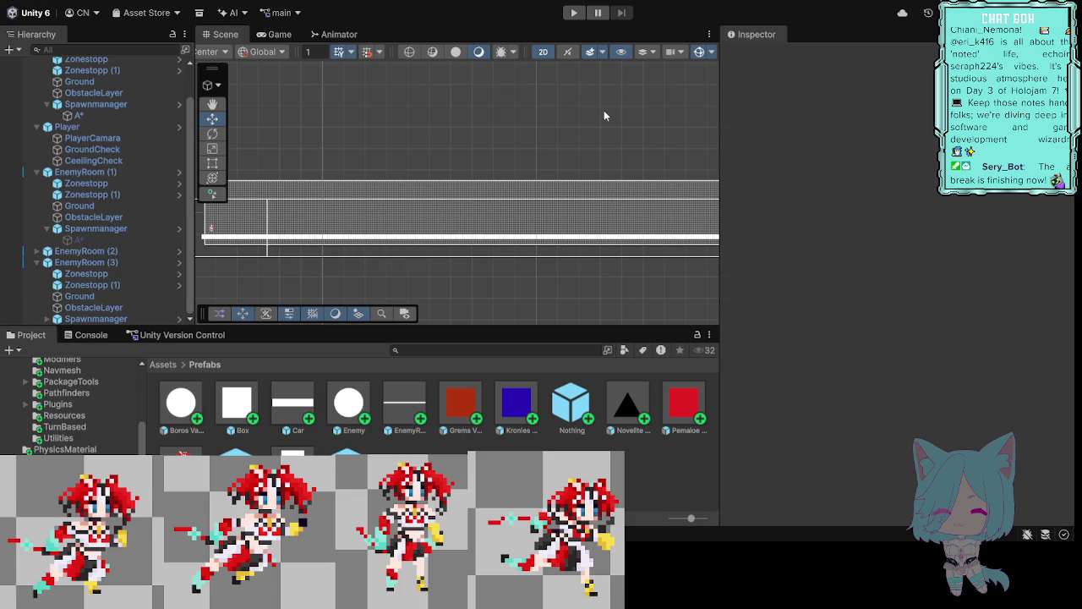
click(574, 14)
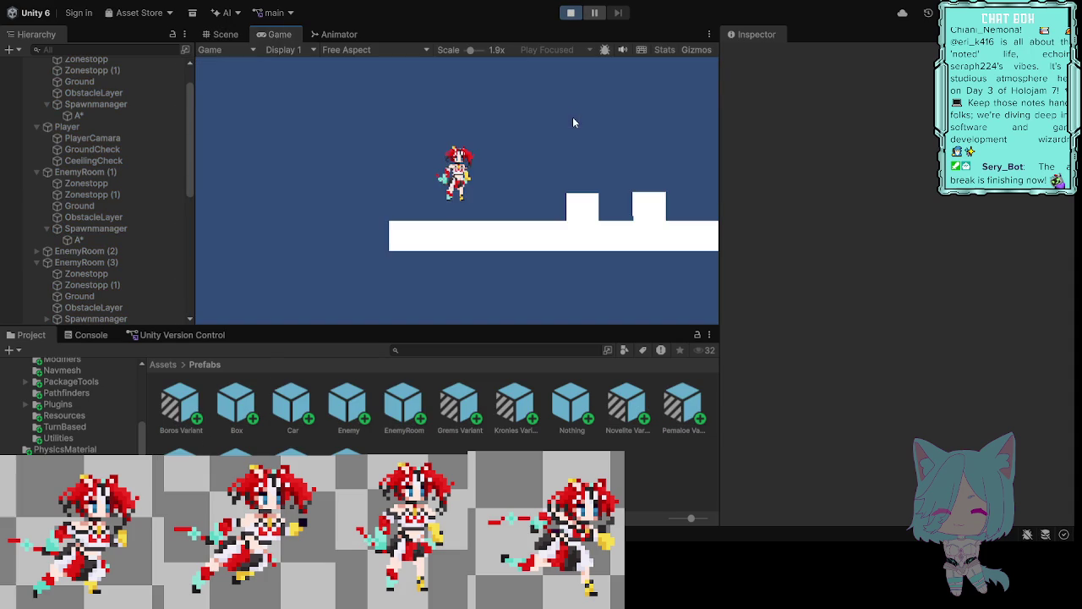
Step: Pause the running game and pan the Scene view further along the level
click(606, 17)
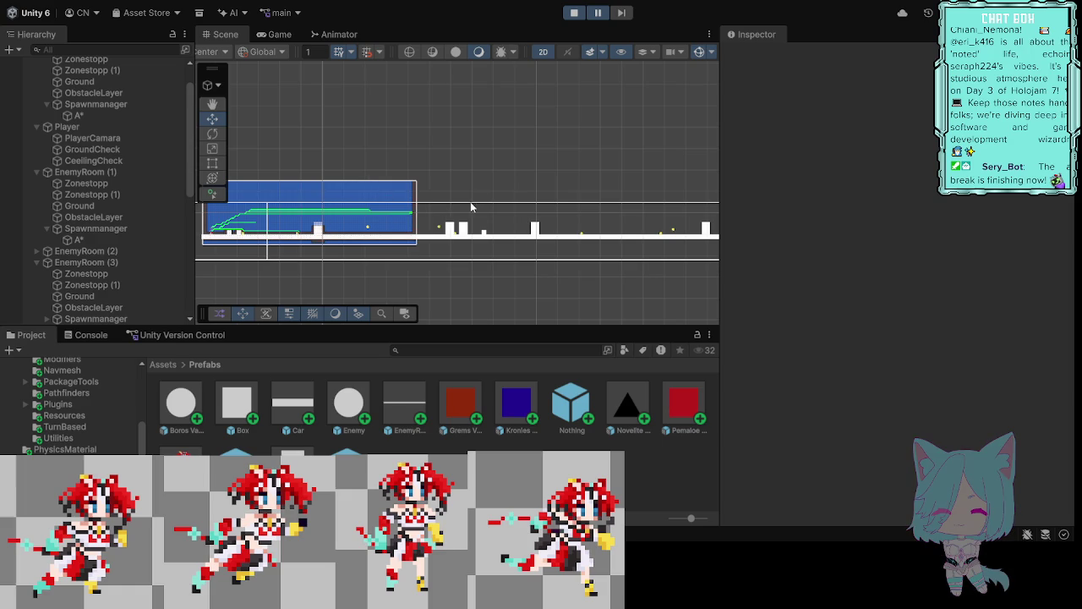
drag(507, 193, 409, 174)
Step: Pan and zoom the Scene view to follow the camera box and the character's platforms
drag(633, 172, 476, 181)
mouse_move(652, 170)
mouse_down()
mouse_move(529, 159)
mouse_move(497, 169)
mouse_move(607, 162)
mouse_up()
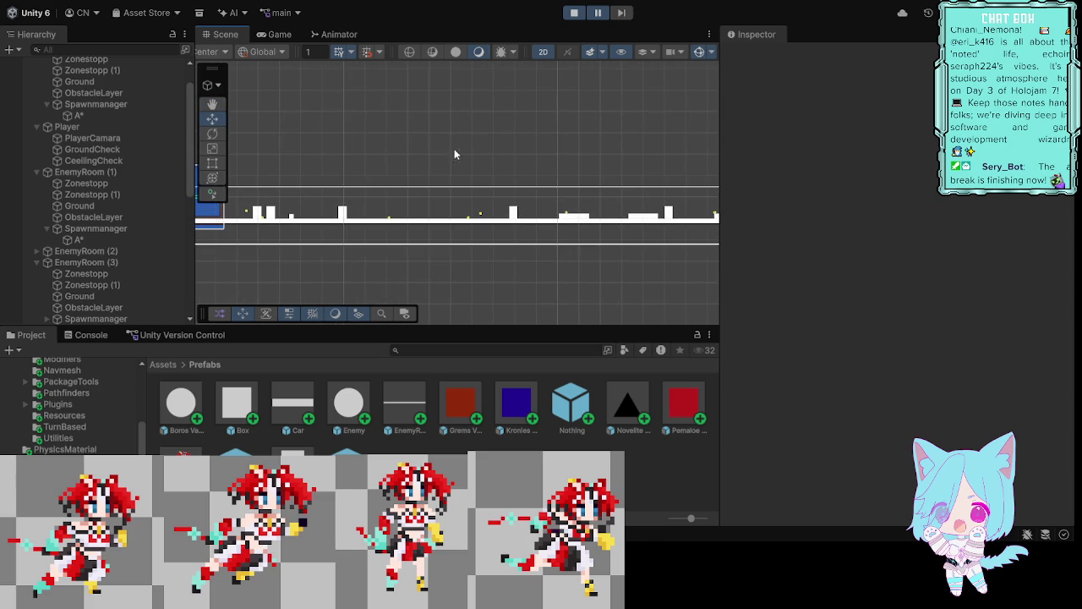
drag(328, 152, 639, 133)
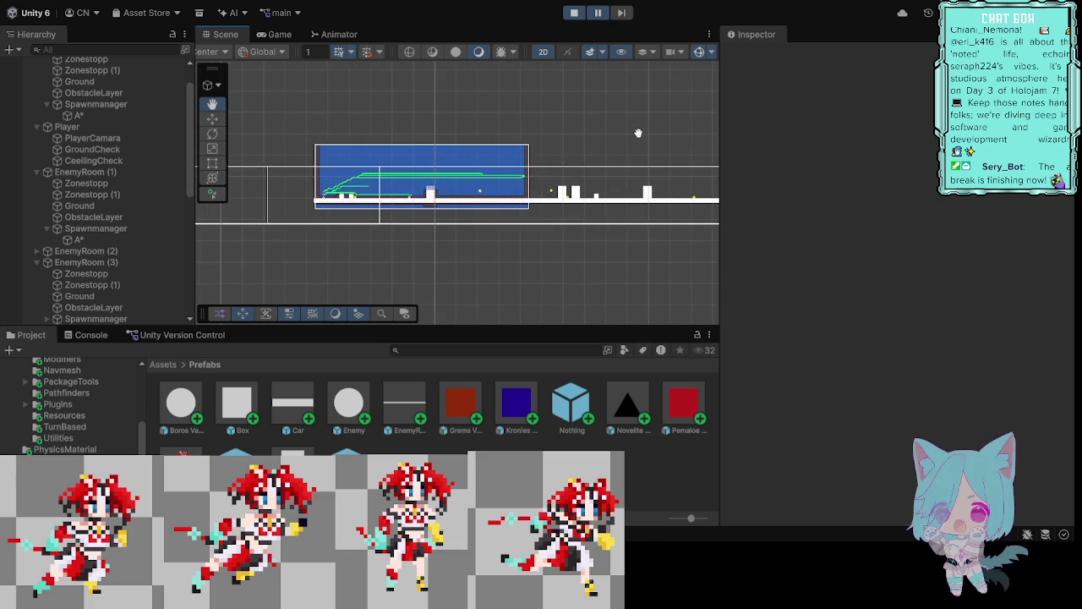
scroll(590, 171, up, 3)
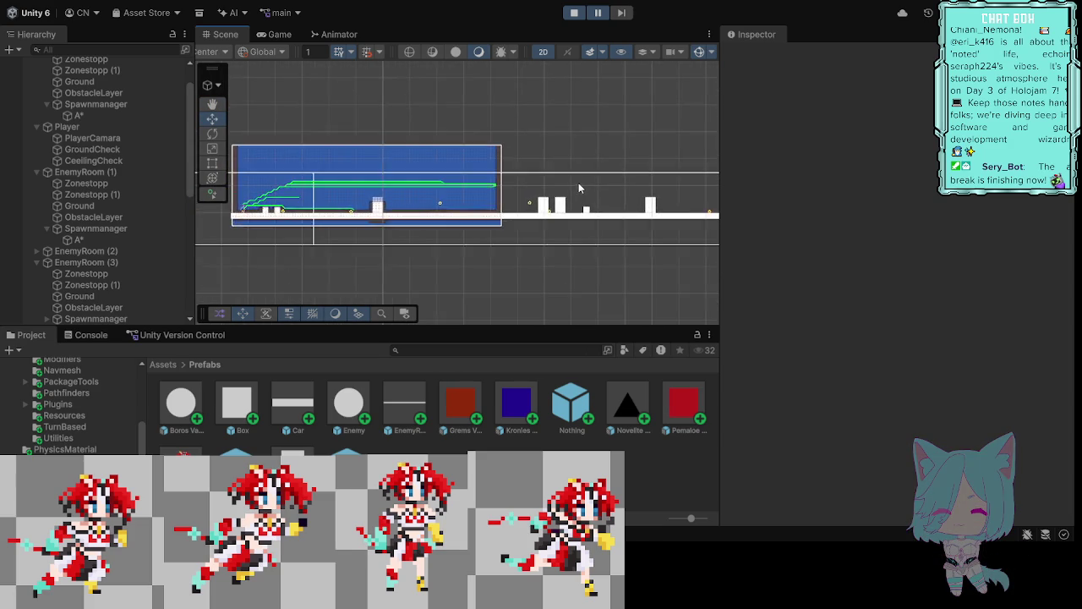
scroll(578, 181, up, 5)
scroll(518, 194, up, 4)
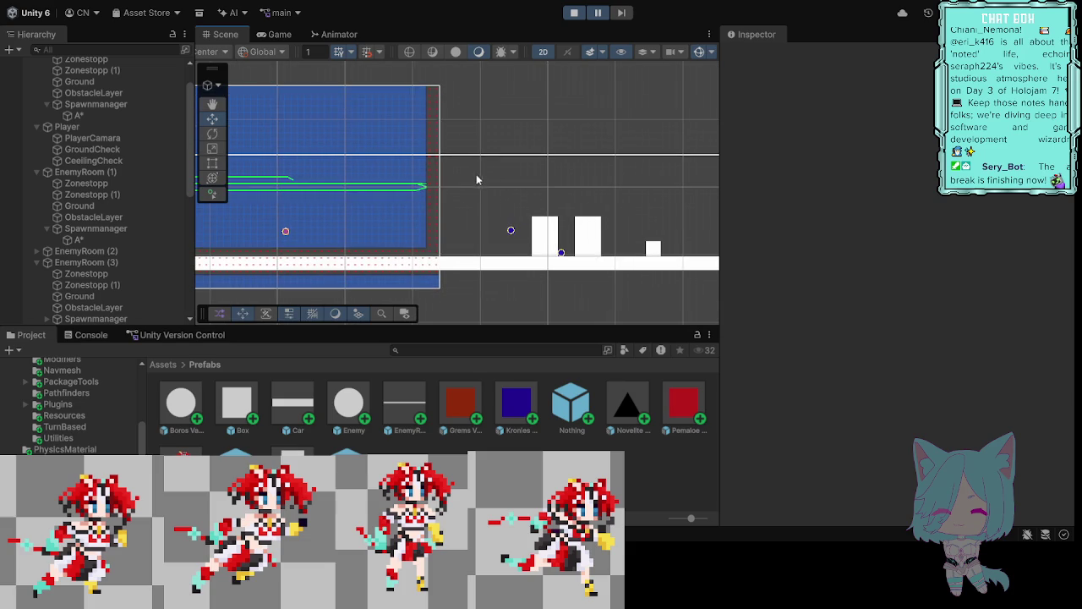
drag(475, 174, 657, 180)
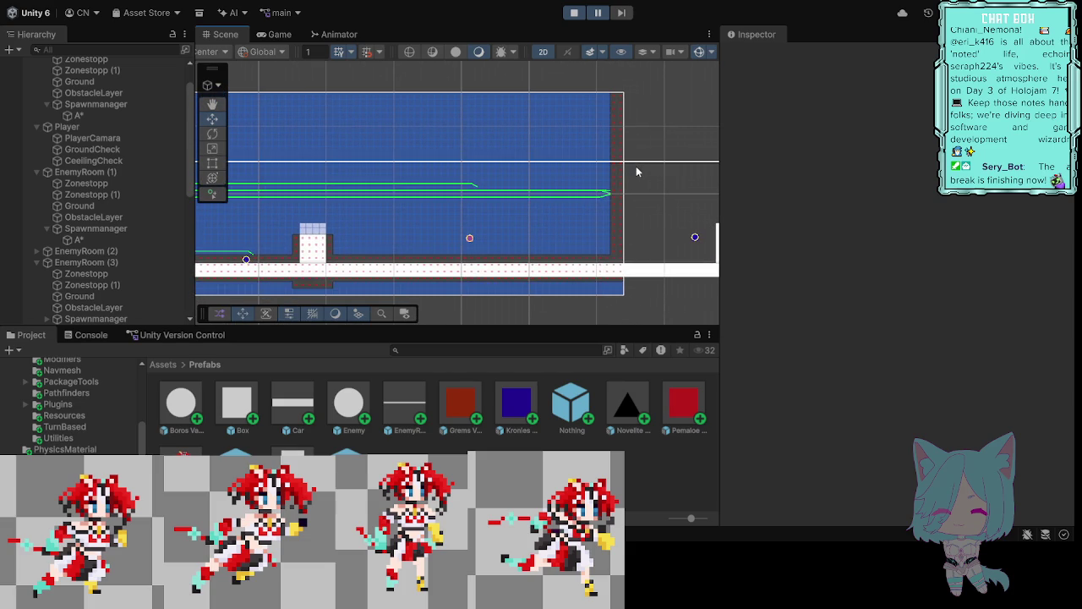
drag(400, 197, 590, 223)
mouse_move(343, 201)
mouse_down()
mouse_move(495, 198)
mouse_move(363, 186)
mouse_up()
mouse_move(627, 189)
mouse_down()
mouse_move(466, 180)
mouse_move(590, 178)
mouse_move(440, 187)
mouse_up()
drag(589, 198, 521, 186)
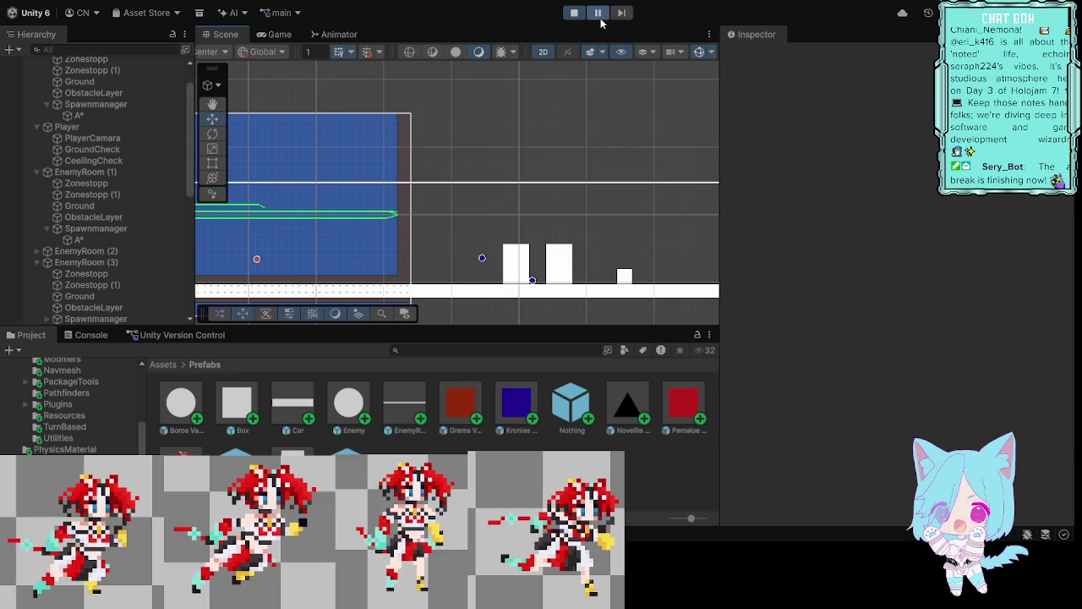
Step: Run and jump the character right, pause to reframe the platforms, then resume the game
key(d)
key(space)
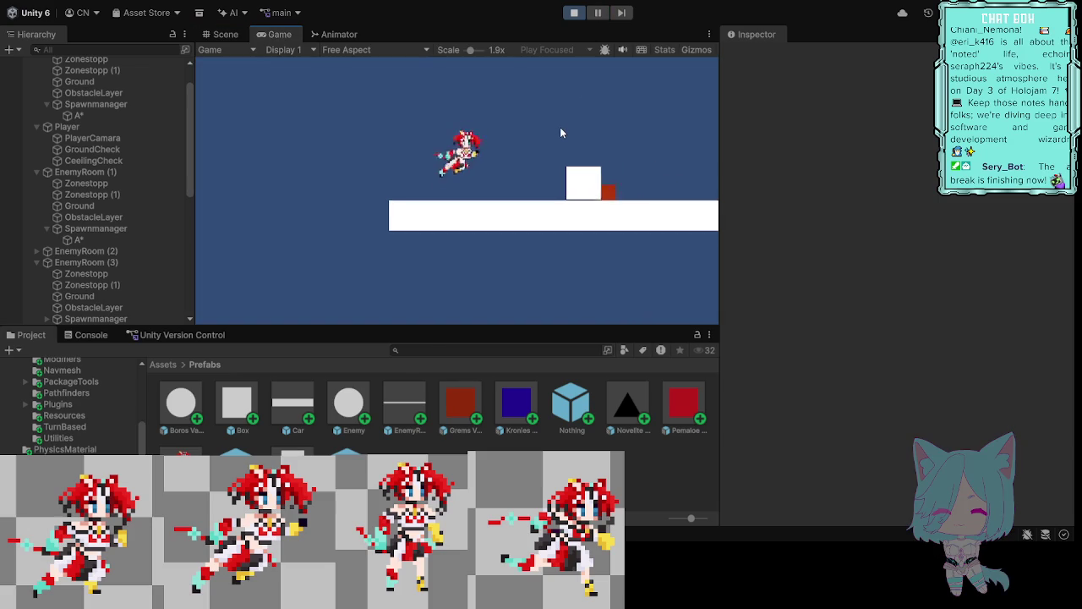
key(d)
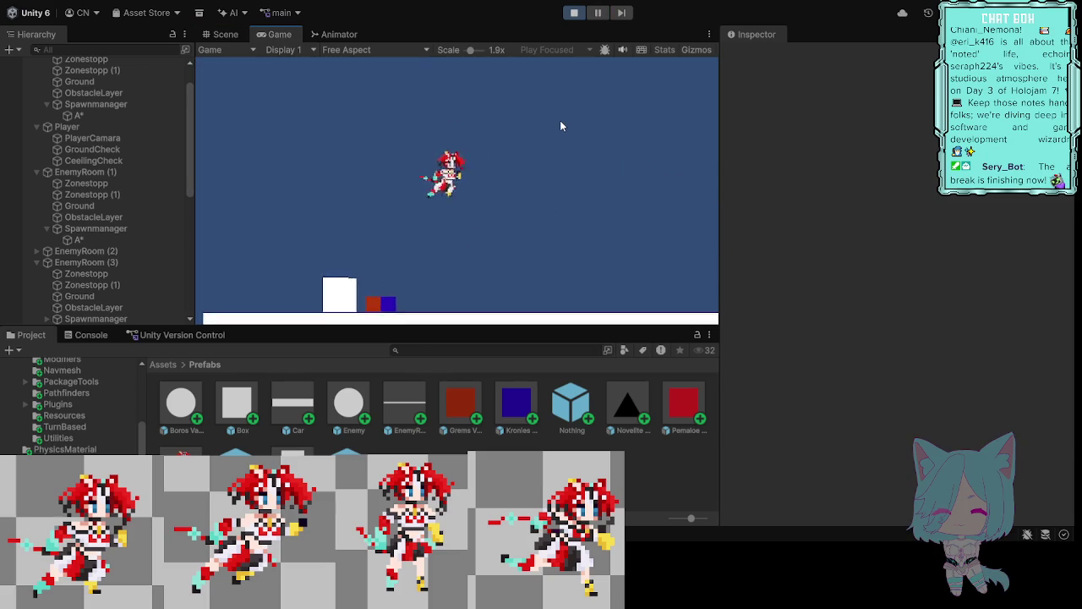
click(600, 14)
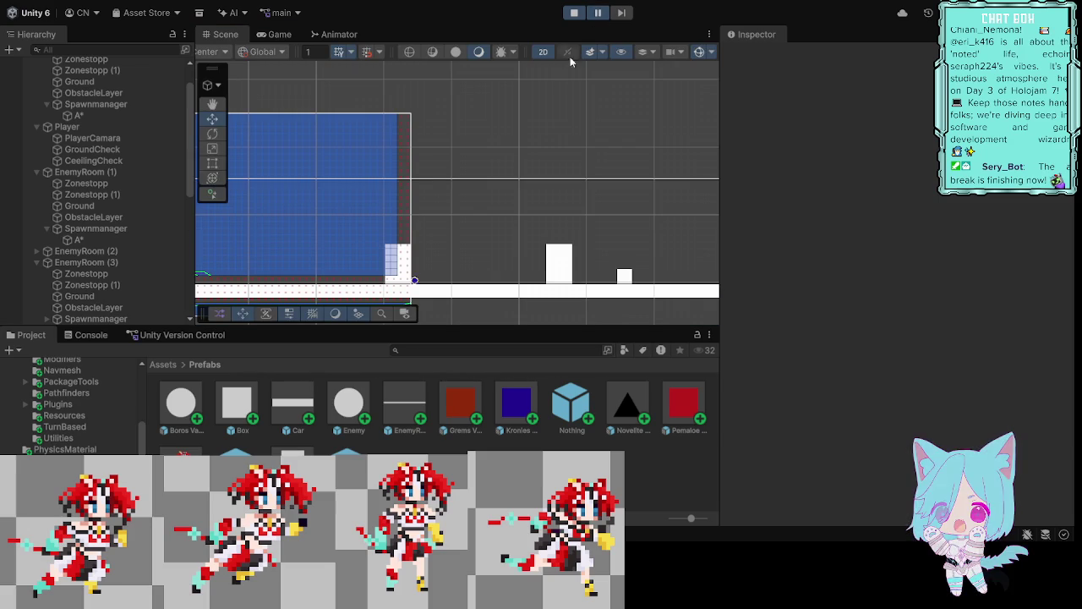
mouse_move(560, 194)
mouse_down()
mouse_move(392, 204)
mouse_move(556, 183)
mouse_up()
drag(359, 193, 388, 205)
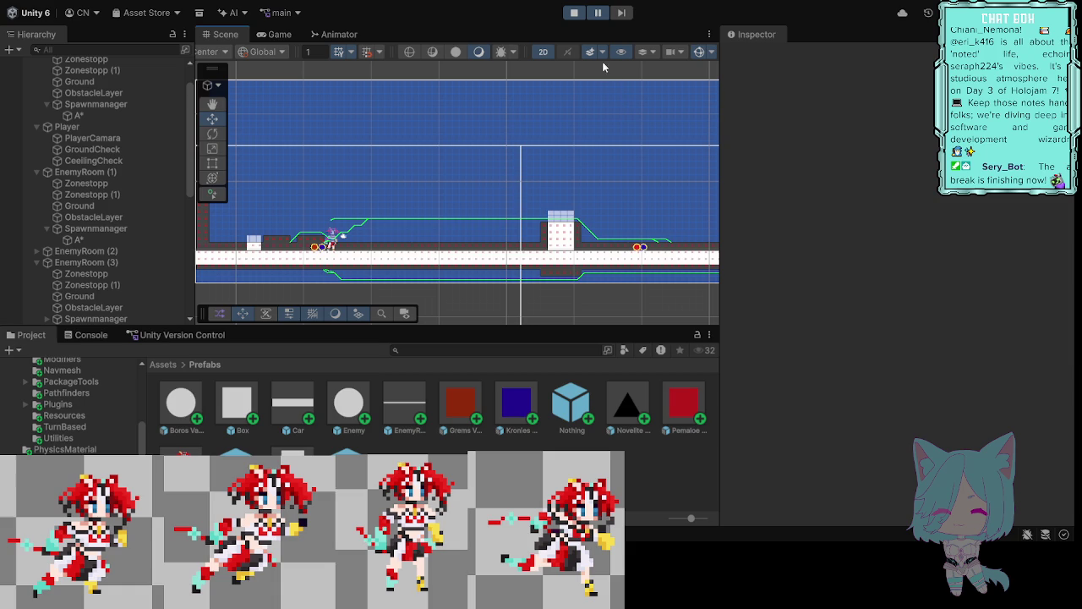
click(600, 15)
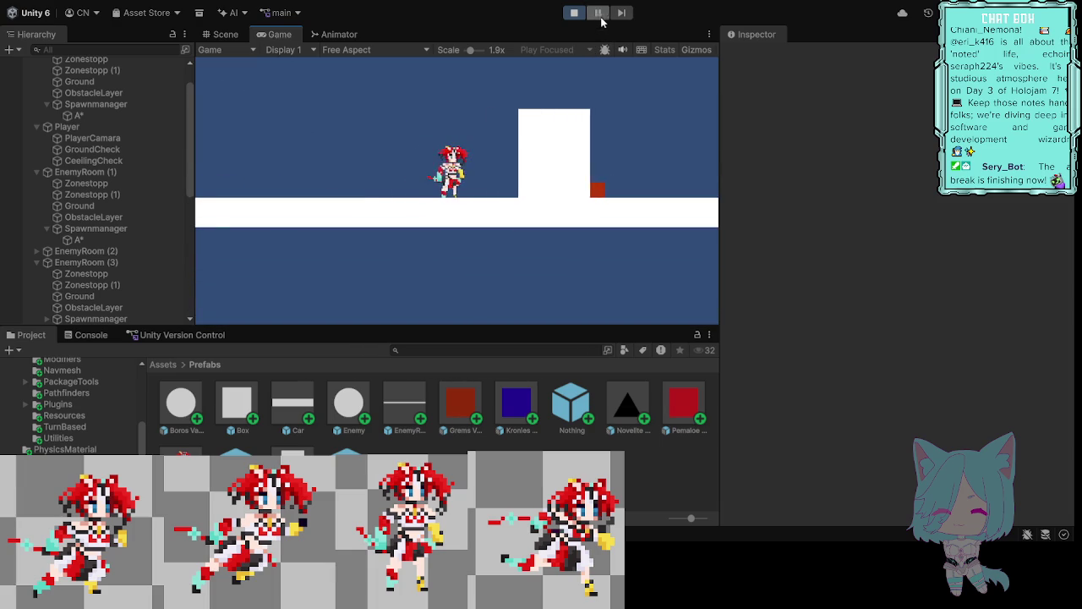
Step: Pause the game and zoom out and pan the Scene view along the level
click(598, 13)
scroll(569, 177, down, 5)
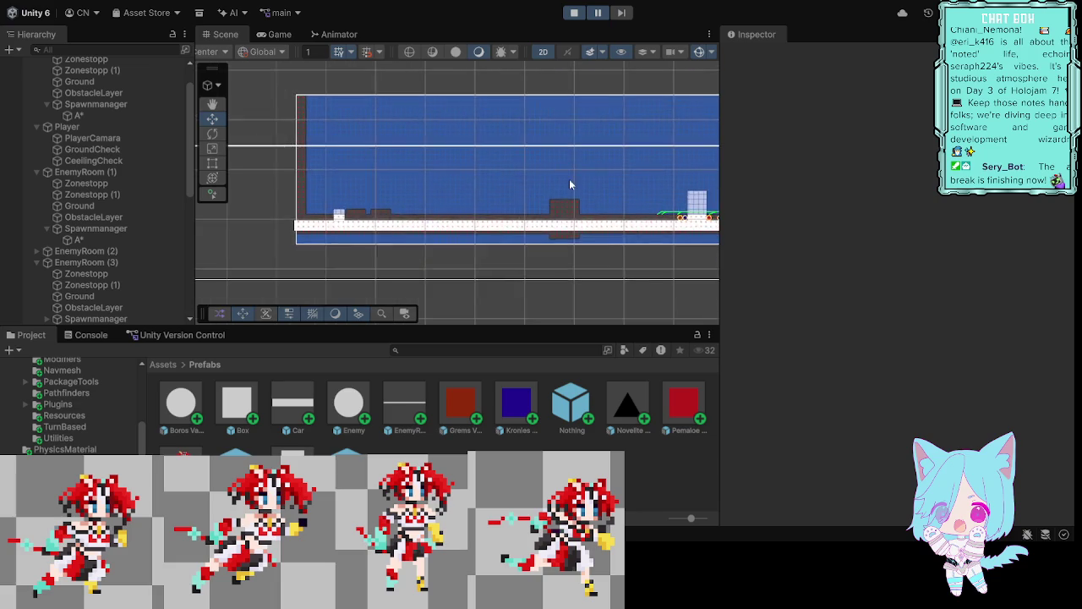
drag(634, 273, 454, 264)
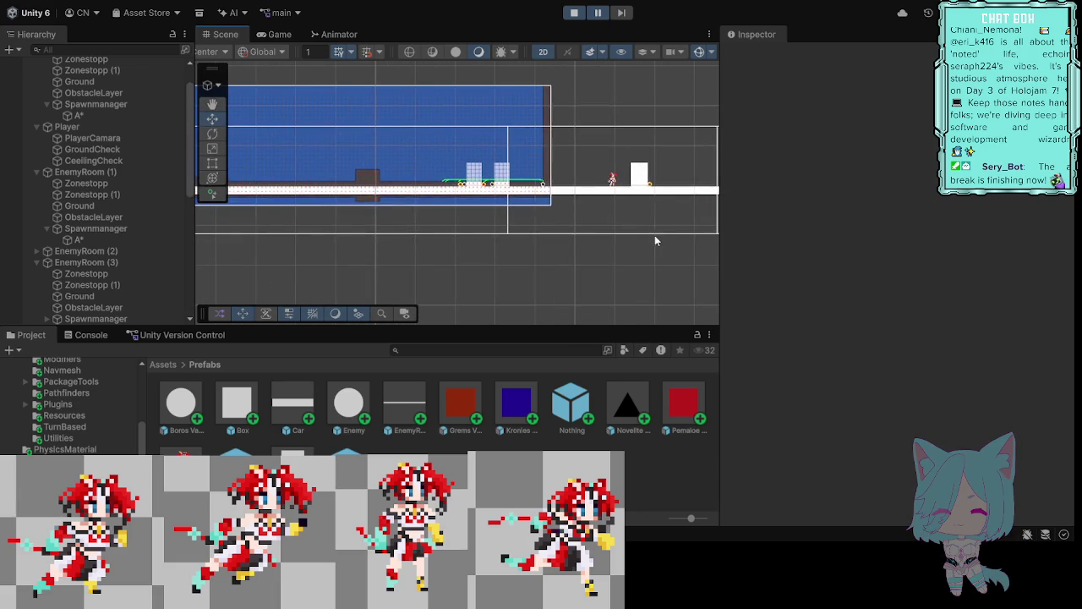
drag(640, 271, 478, 293)
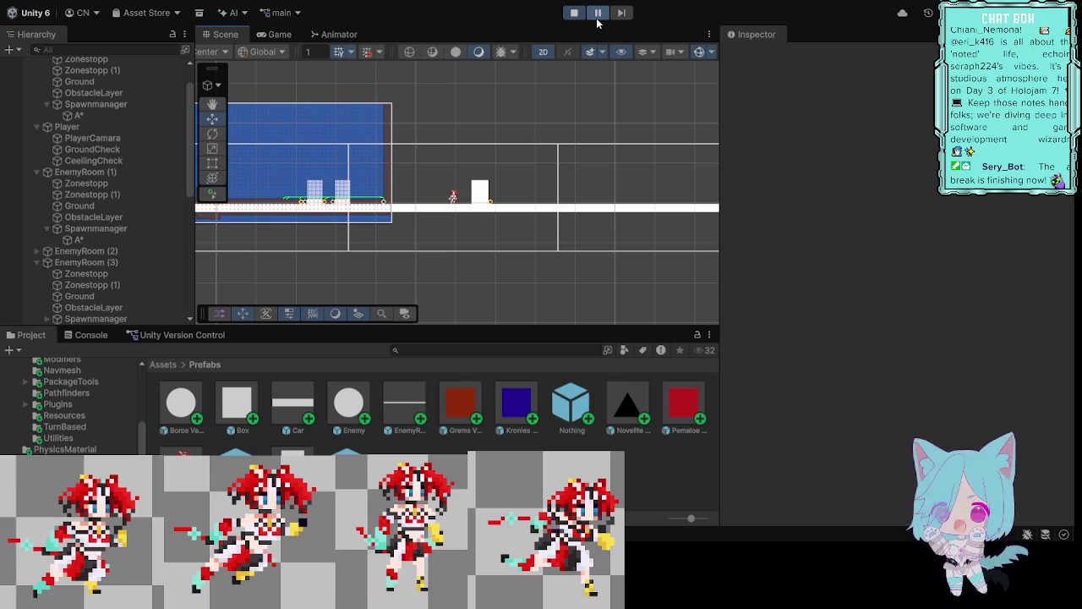
Step: Resume, jump the character onto the white blocks, pause, and pan to the blue grid area
click(598, 14)
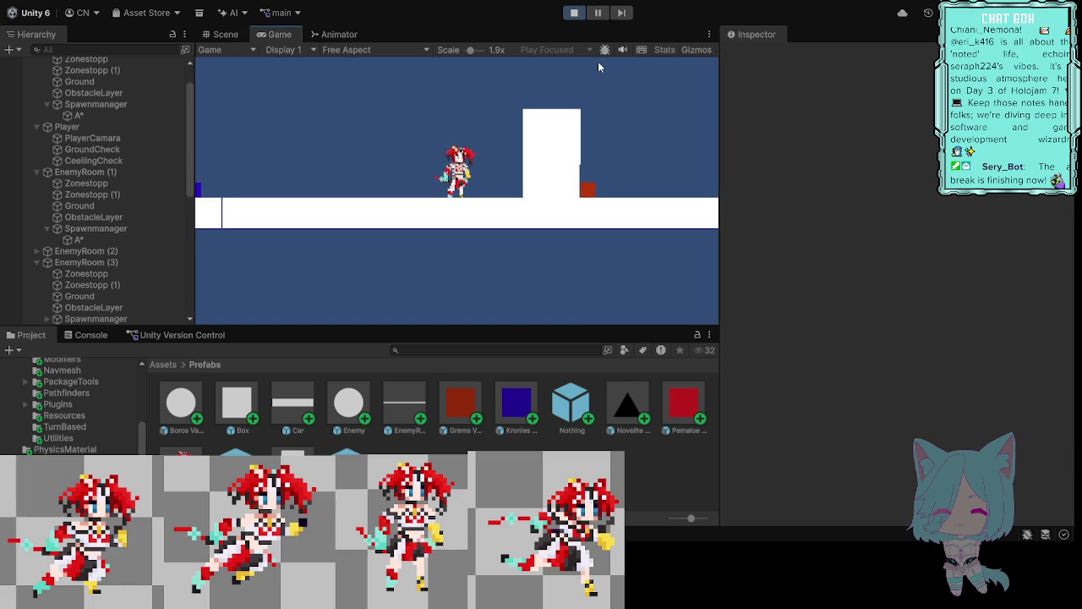
key(d)
key(space)
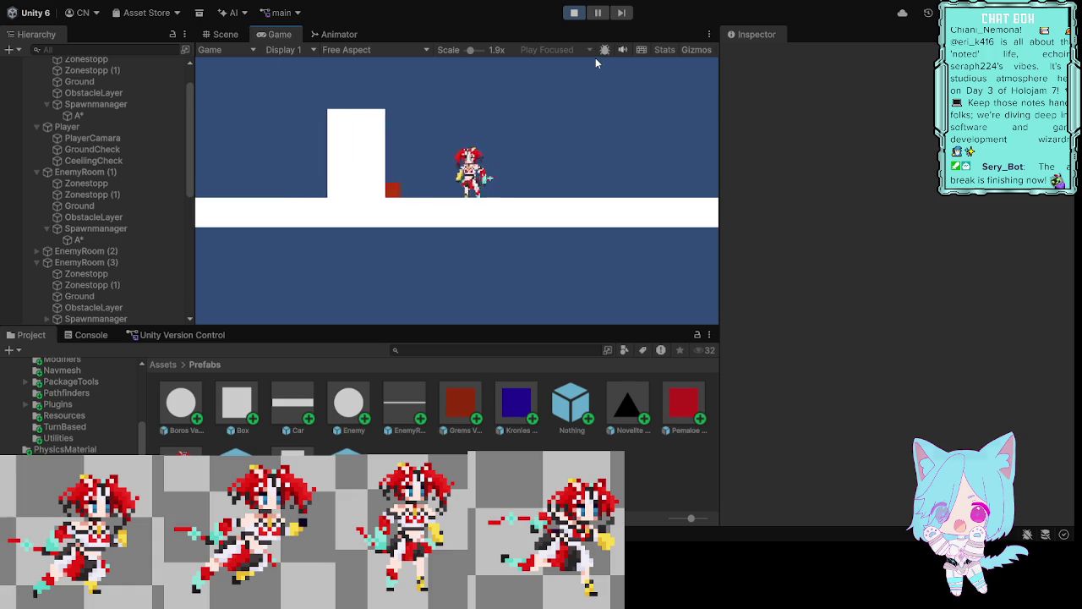
key(space)
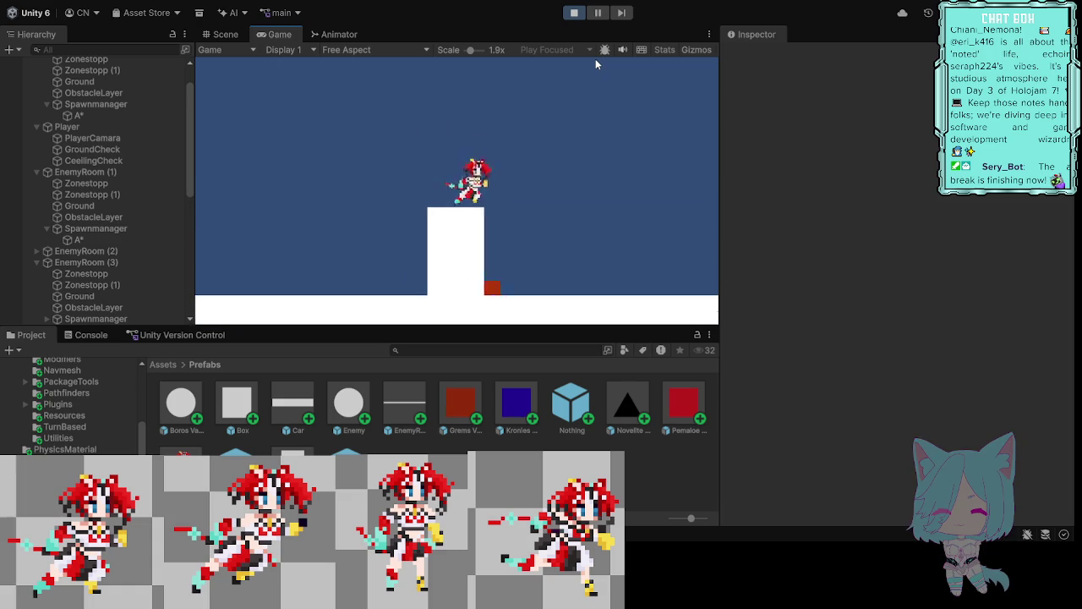
click(598, 13)
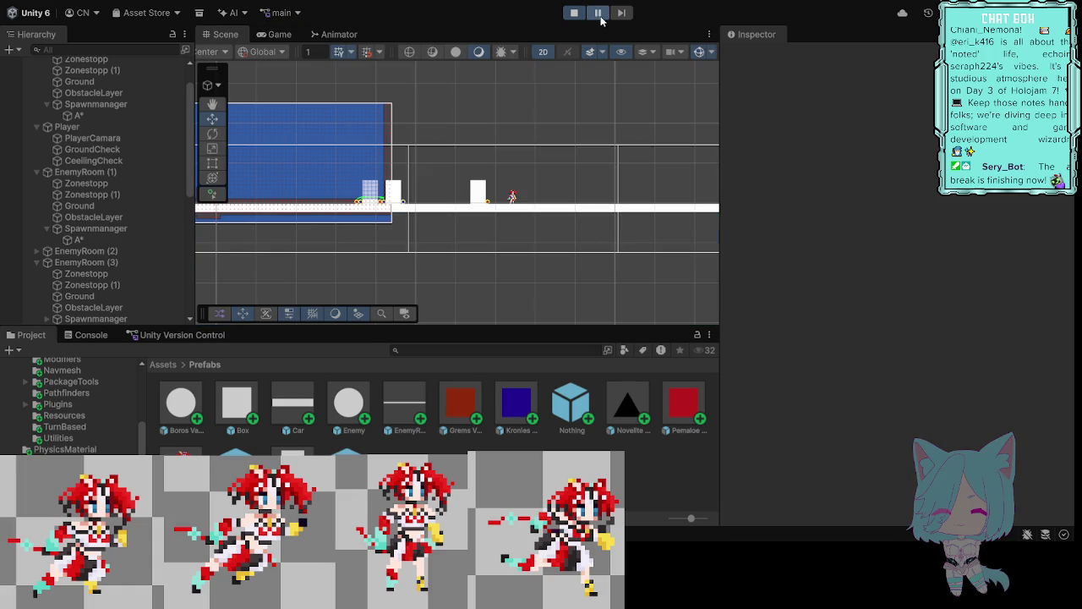
scroll(501, 93, down, 5)
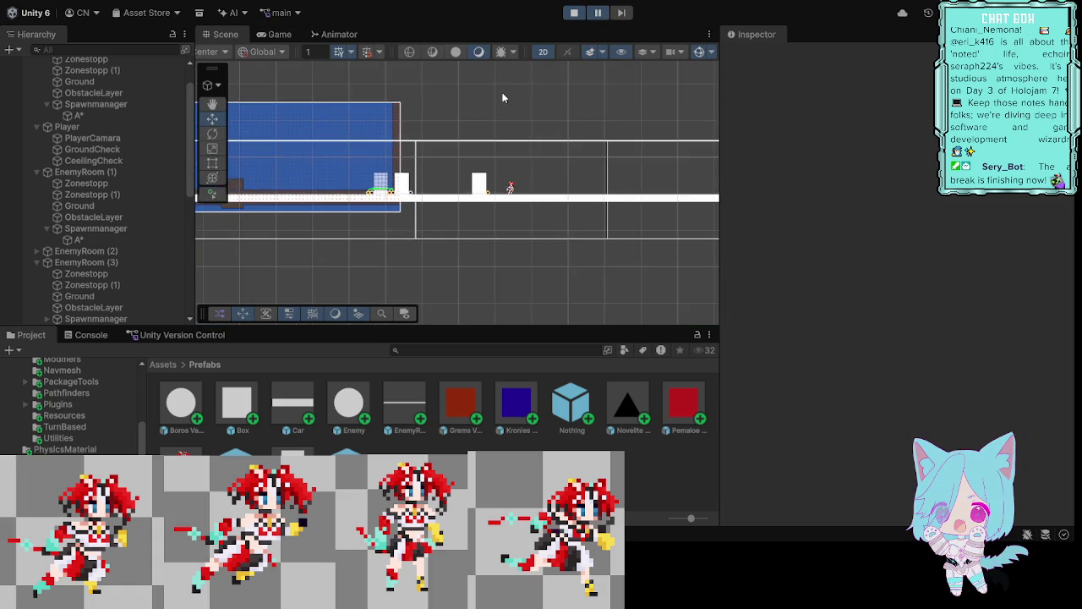
drag(484, 103, 554, 113)
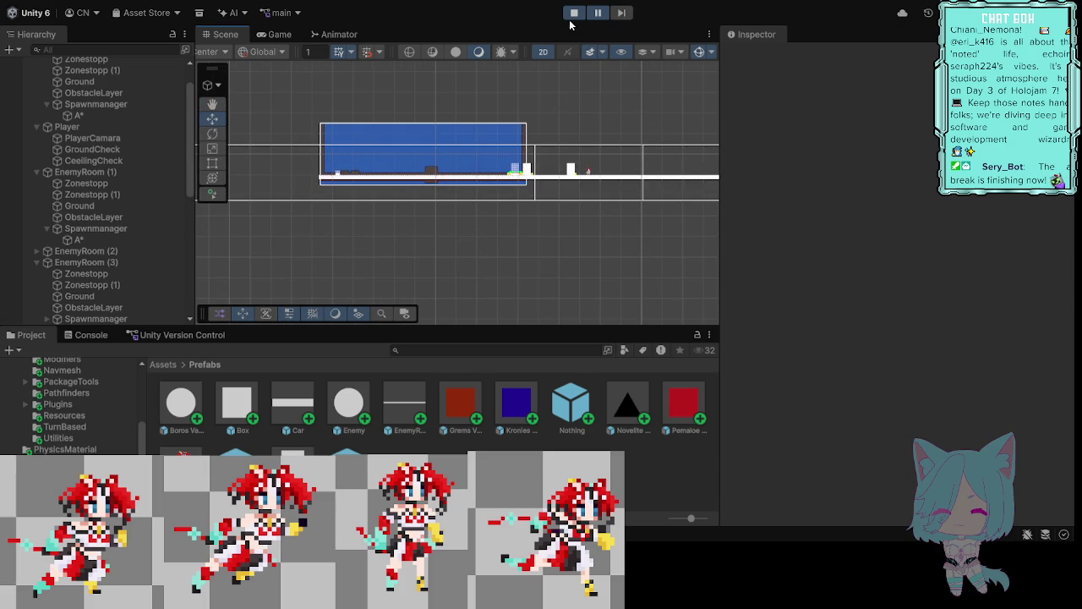
Step: Stop the play test and zoom and pan to frame the whole long grid outline
click(573, 12)
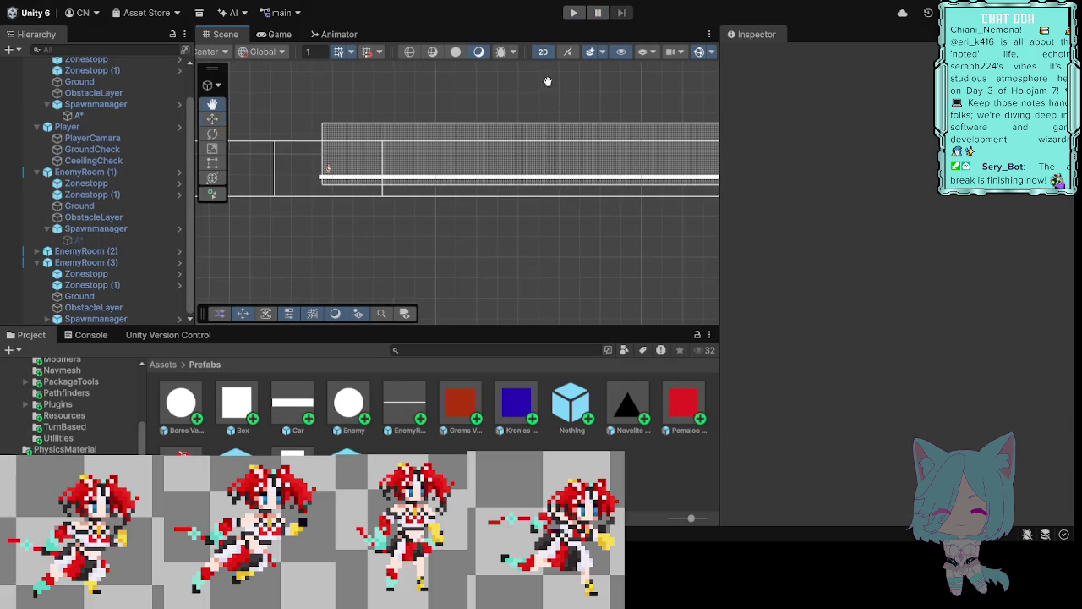
scroll(558, 81, up, 3)
scroll(468, 251, down, 4)
drag(489, 218, 527, 242)
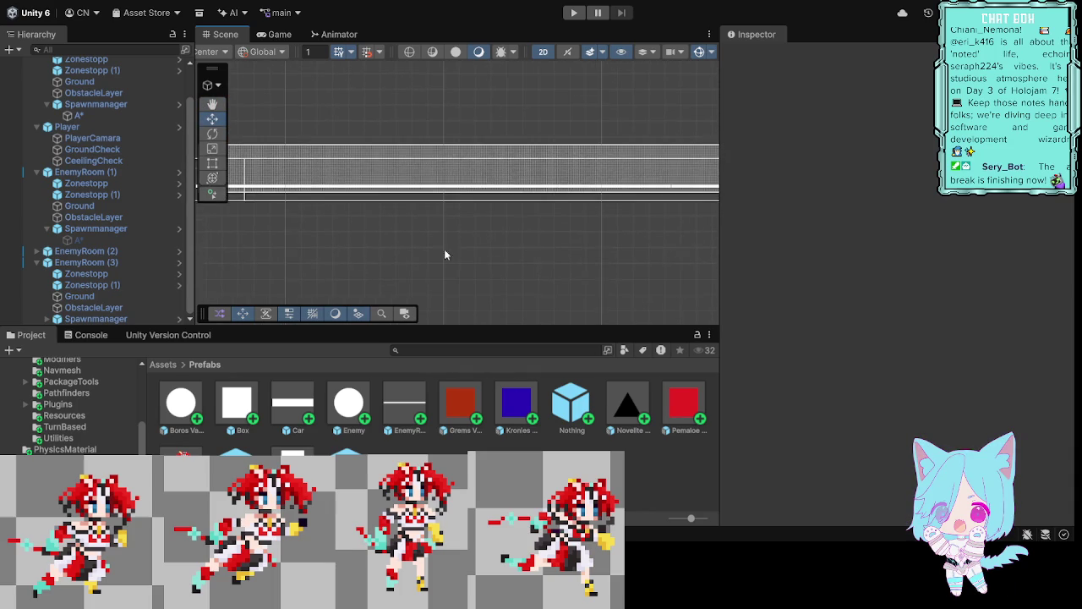
drag(369, 242, 496, 253)
scroll(582, 245, up, 2)
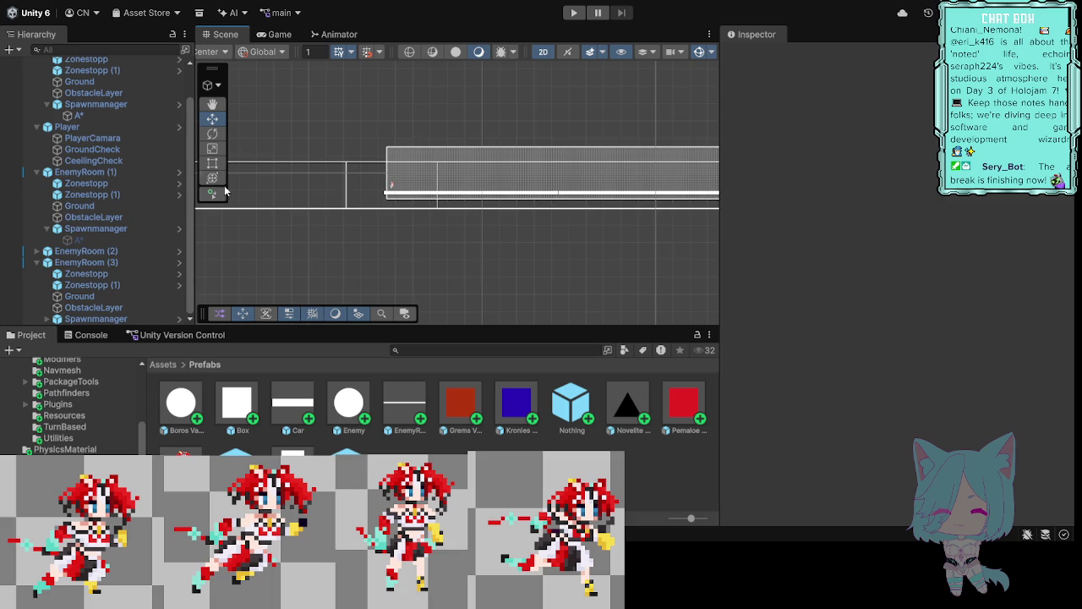
Step: Deactivate the A* object under Spawnmanager and start a new play test
click(82, 115)
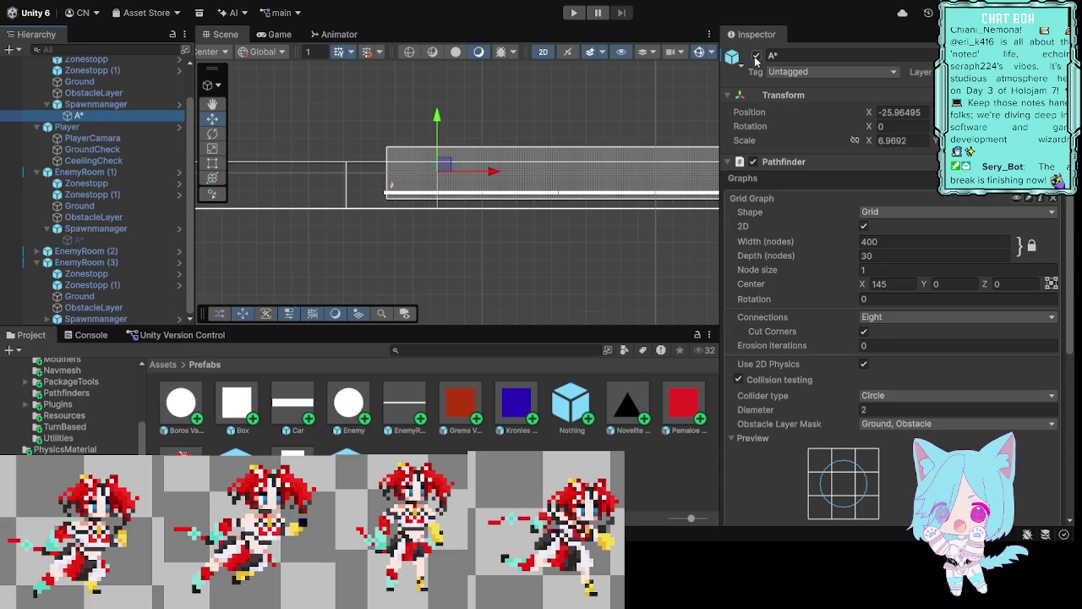
click(756, 56)
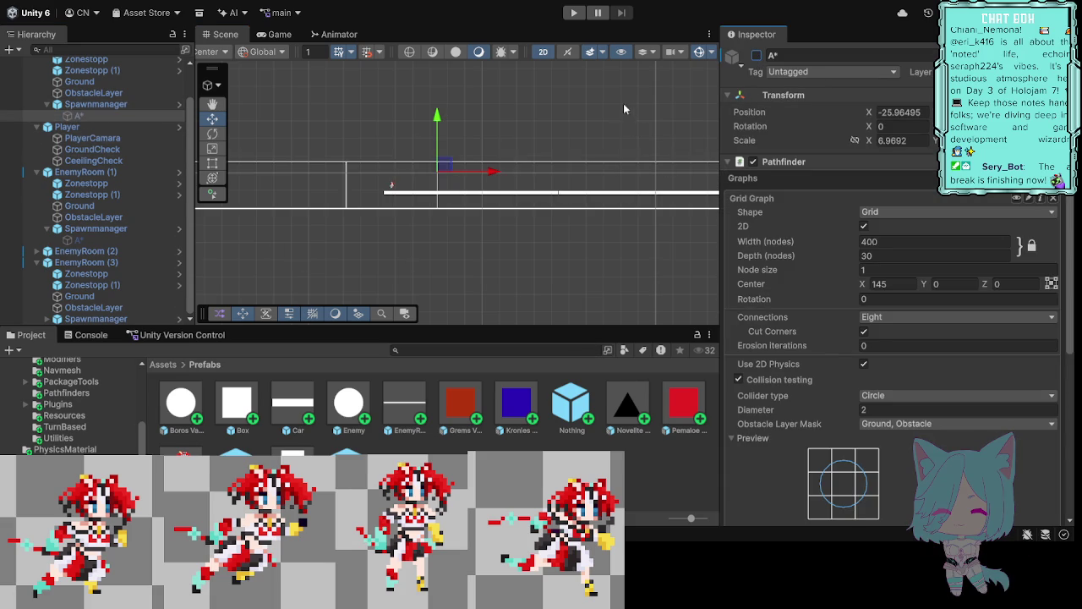
click(576, 14)
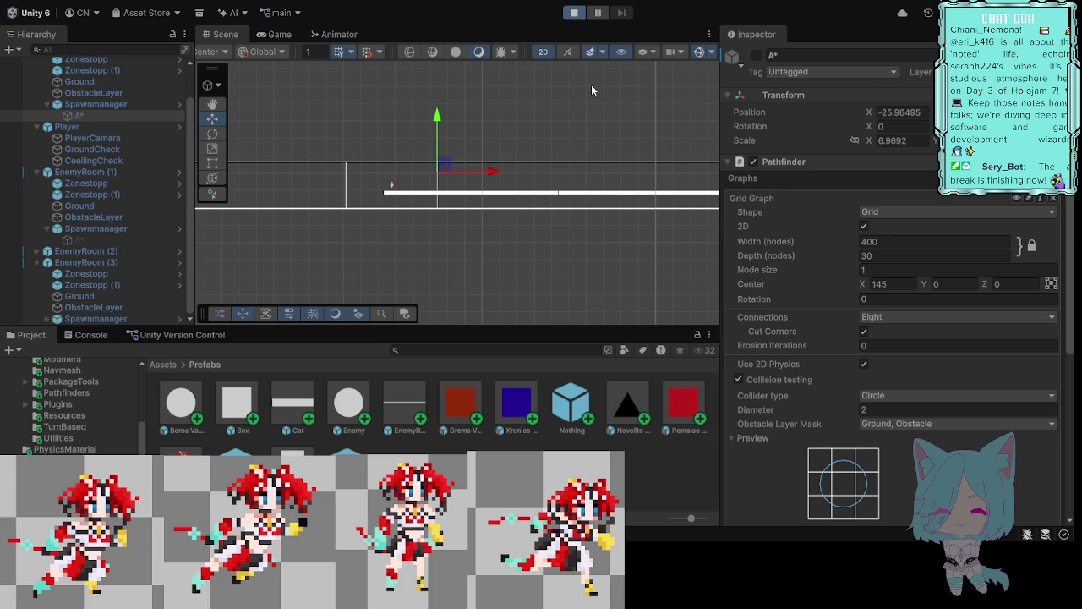
Step: While the game runs, pan and zoom the Scene view along the A* grid to inspect enemy paths
key(ctrl+p)
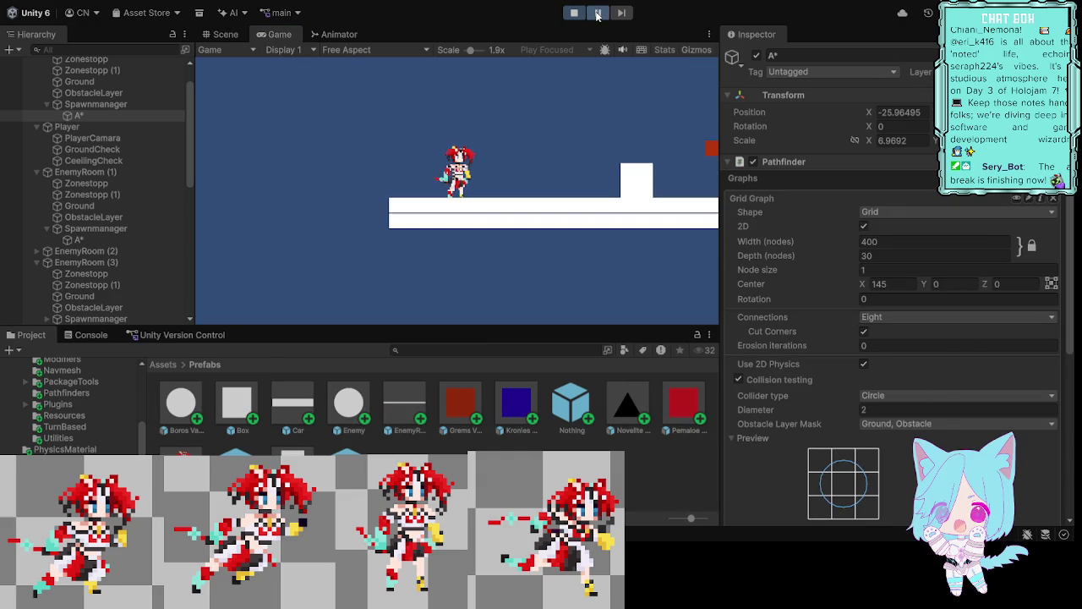
key(ctrl+1)
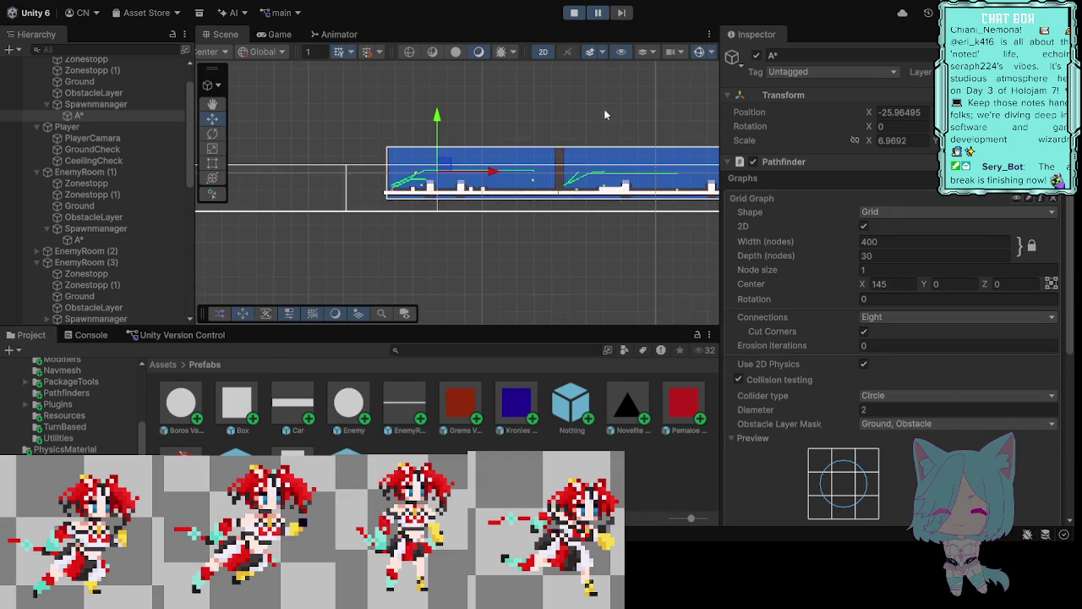
drag(599, 113, 473, 109)
drag(639, 107, 500, 95)
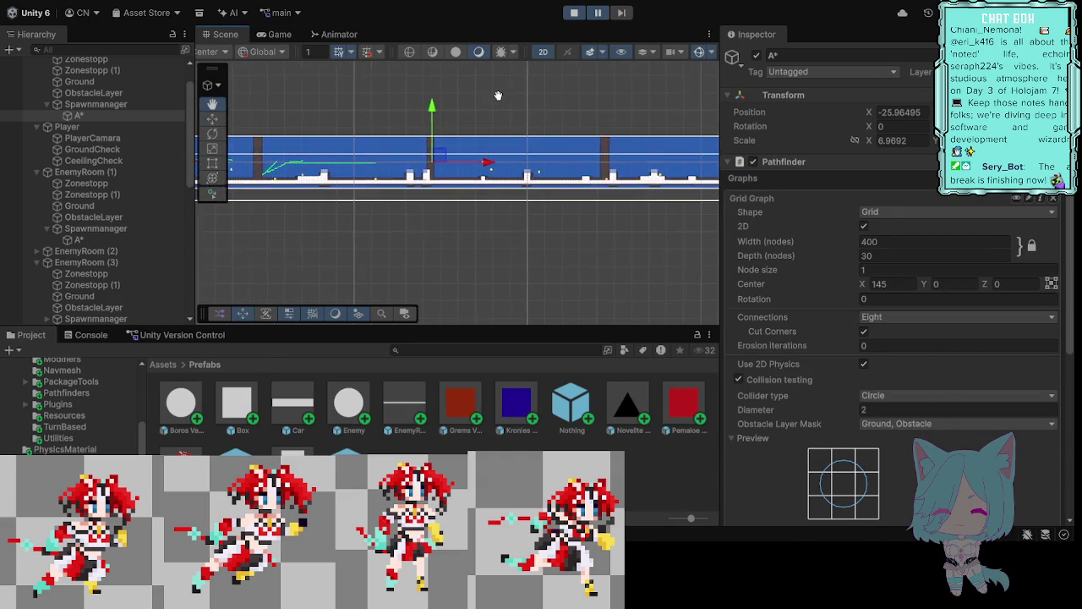
mouse_move(643, 89)
mouse_down()
mouse_move(534, 101)
mouse_move(479, 126)
mouse_move(557, 120)
mouse_up()
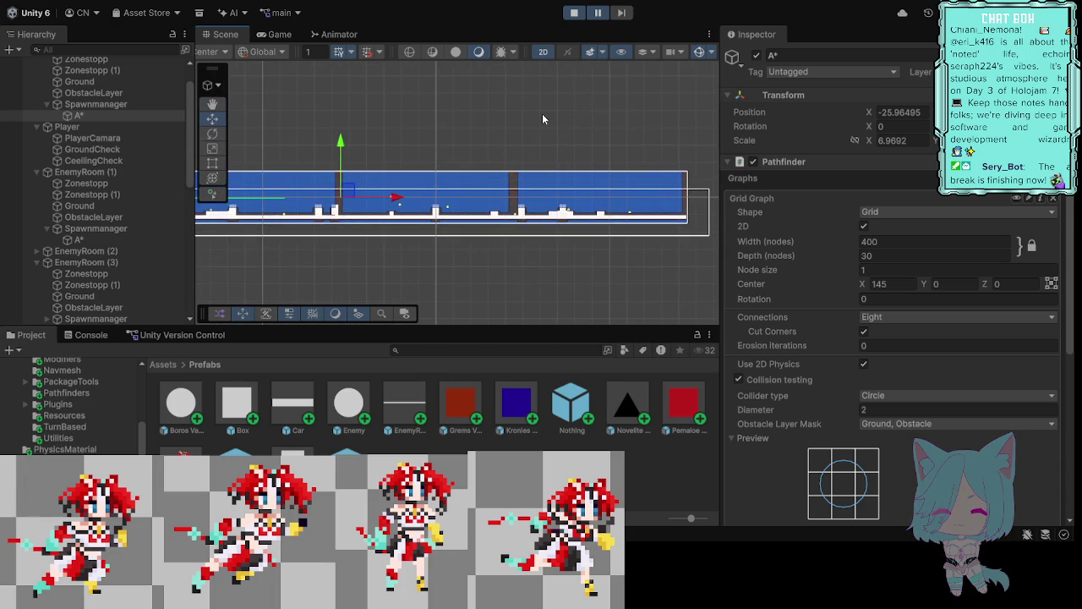
scroll(548, 131, up, 3)
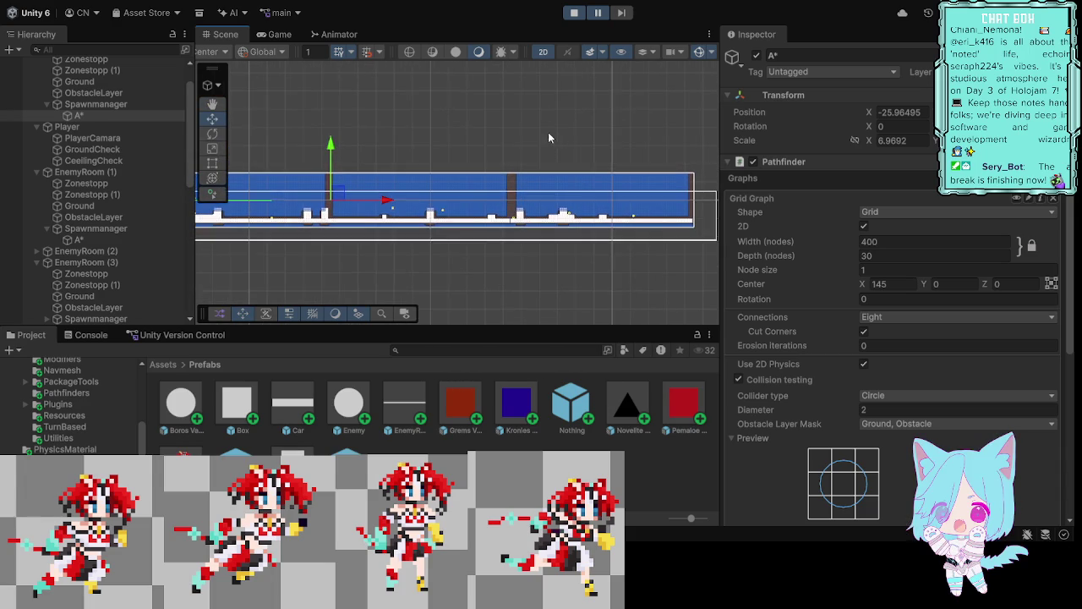
scroll(571, 153, up, 4)
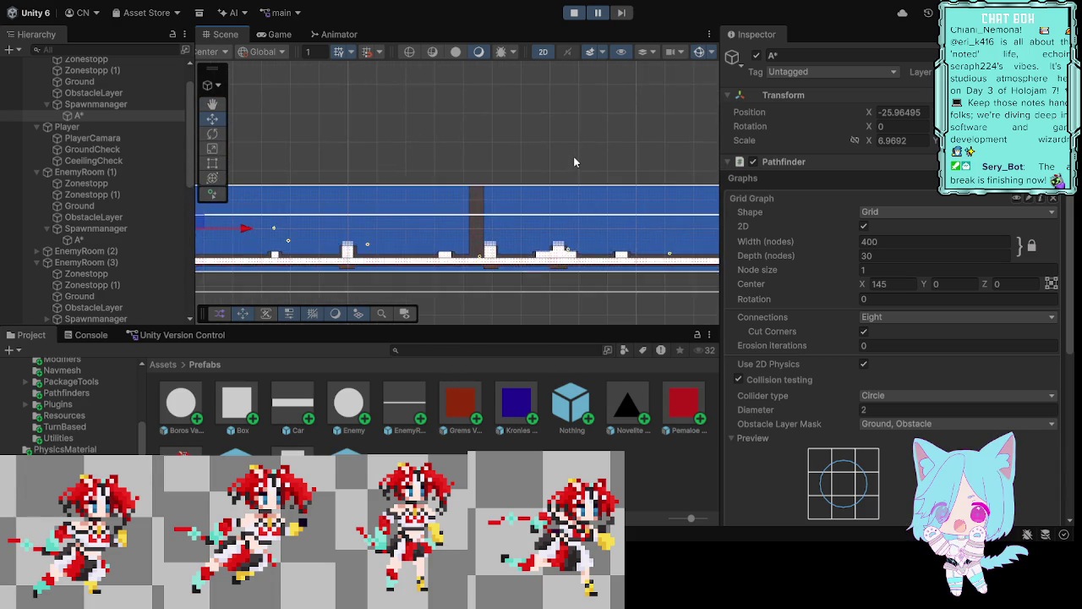
scroll(573, 159, up, 1)
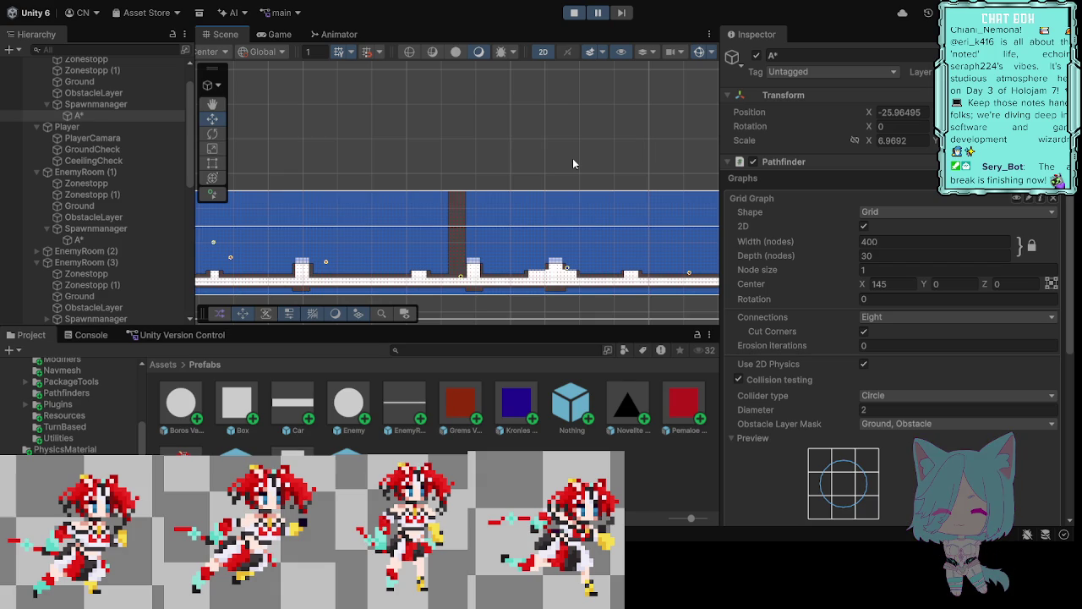
mouse_move(383, 180)
mouse_down()
mouse_move(427, 134)
mouse_move(580, 140)
mouse_up()
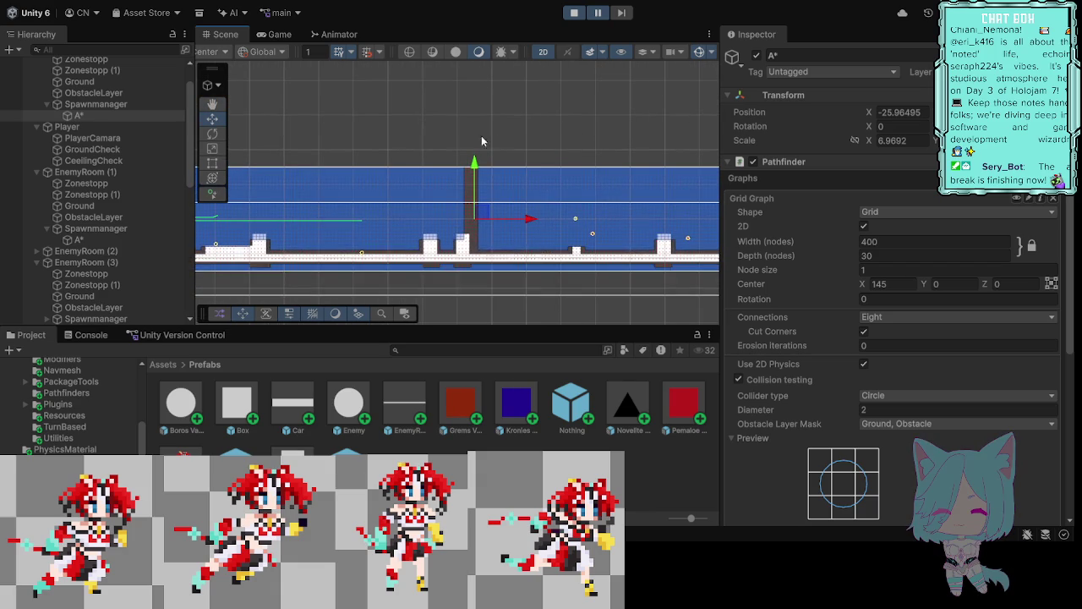
drag(330, 140, 533, 147)
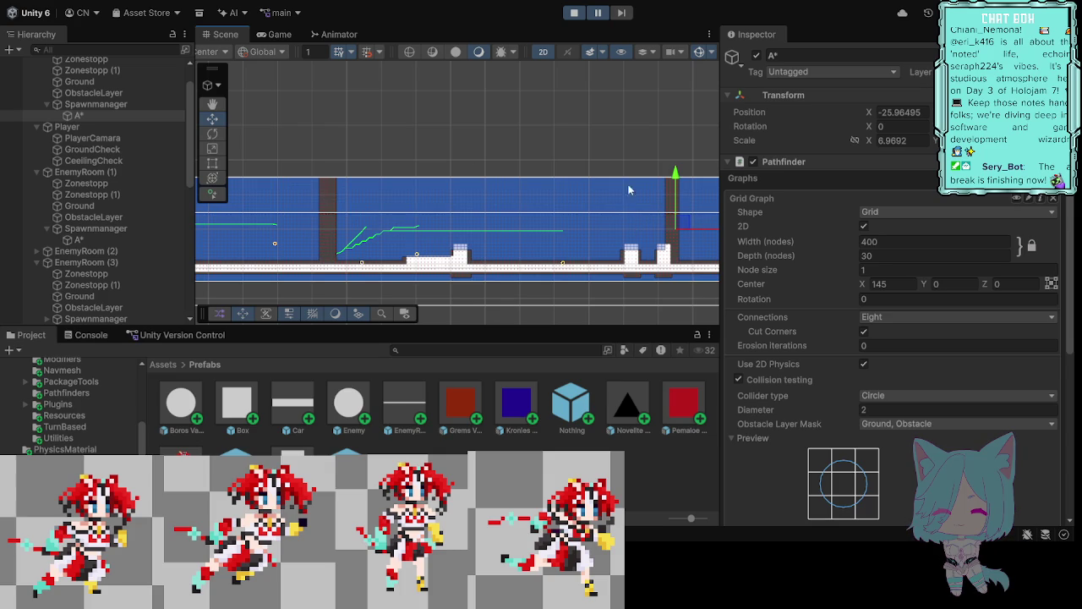
drag(638, 143, 467, 155)
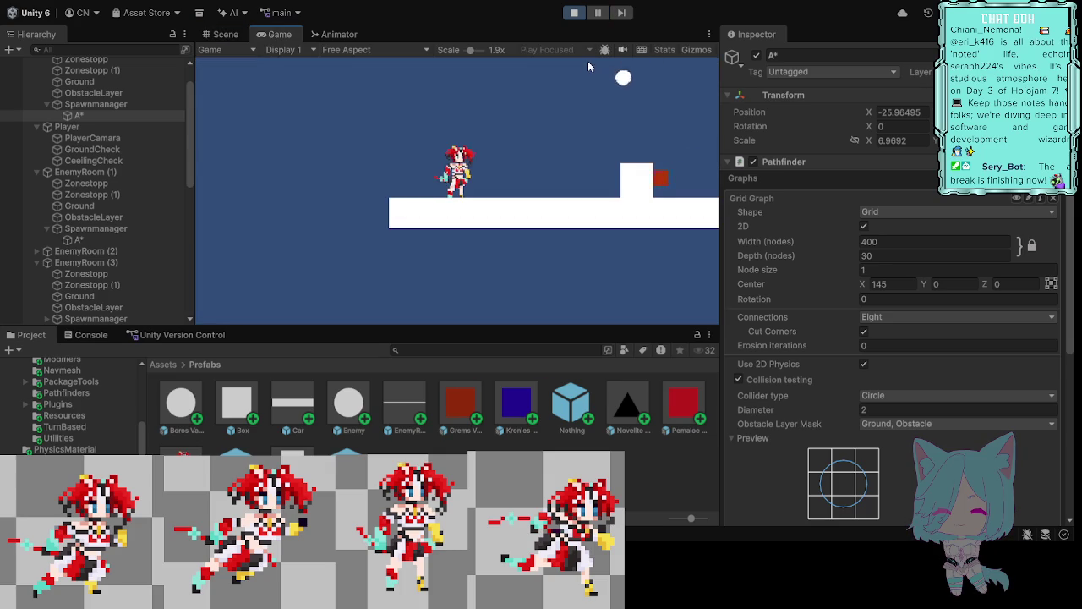
Step: Run and jump the player rightward over several blocks, then stop the play test
key(d)
key(space)
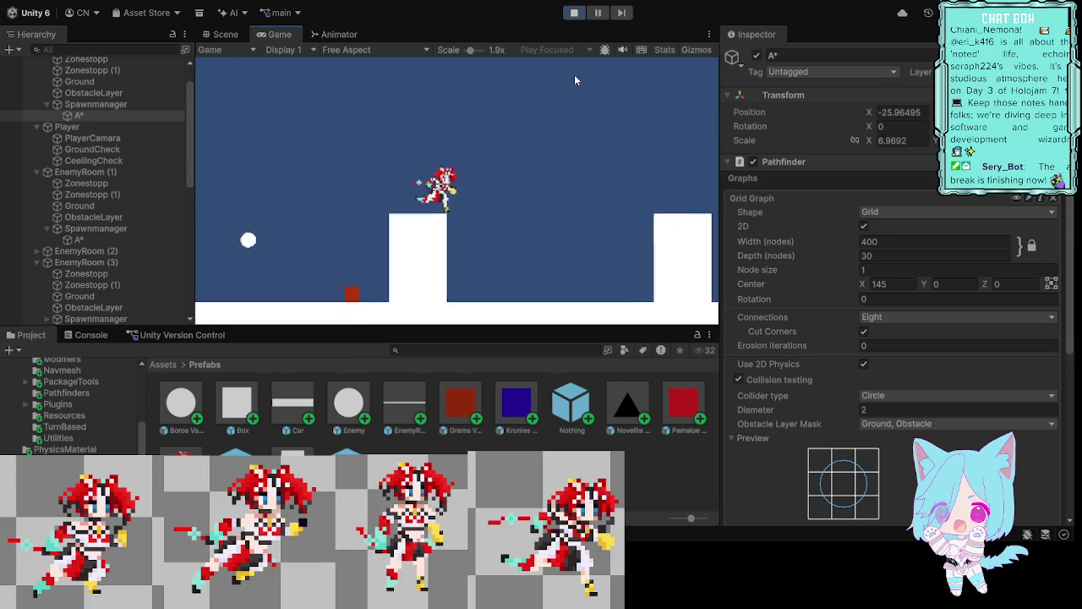
key(space)
key(space)
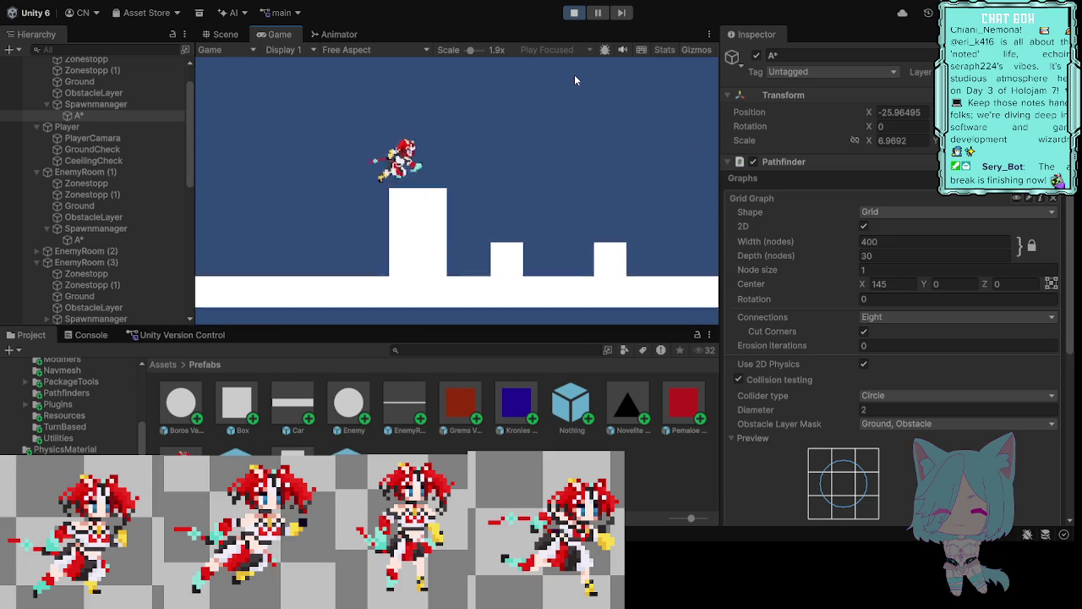
key(space)
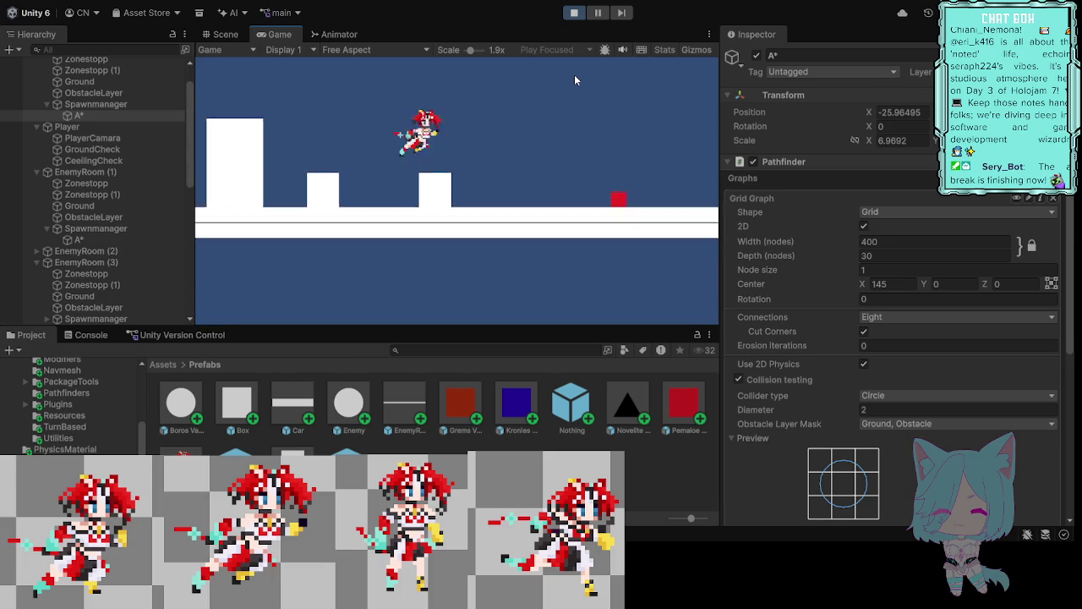
key(space)
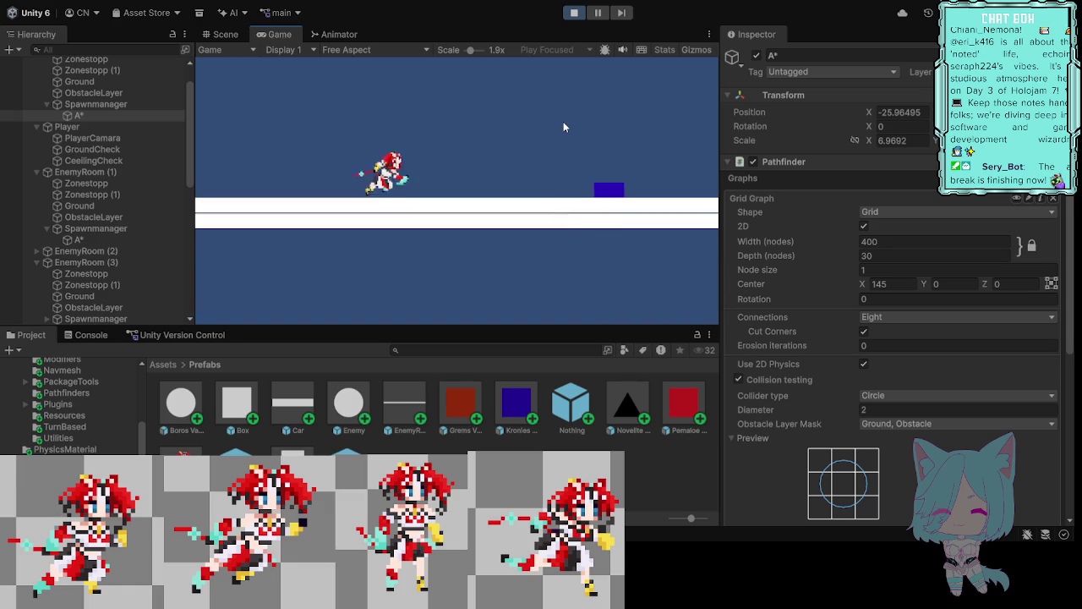
key(space)
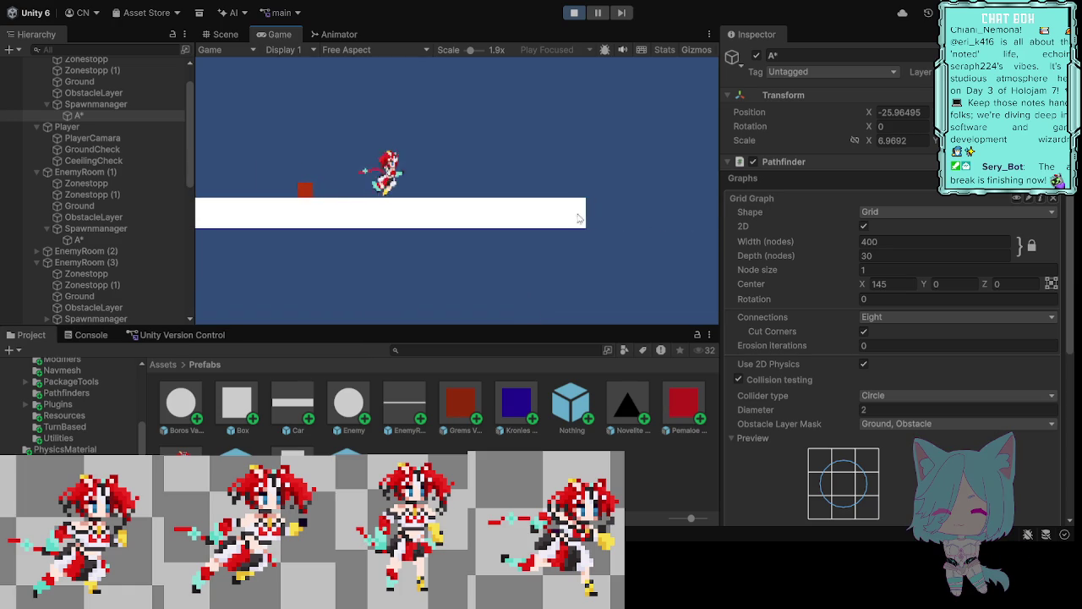
click(572, 16)
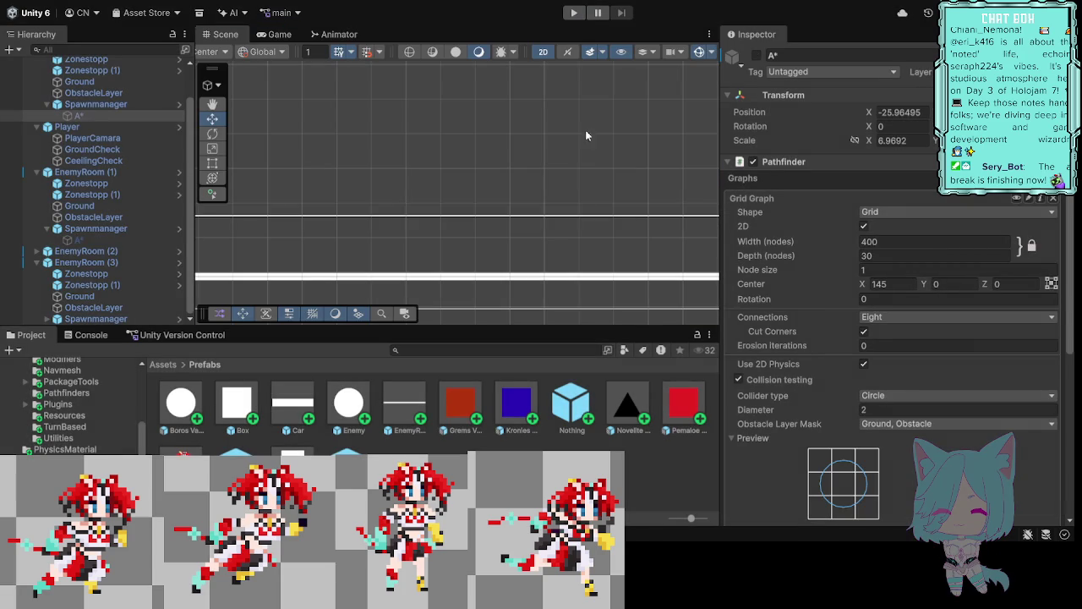
Step: Run the level in play mode and pause it to show enemy paths over the stretched blue grid
scroll(576, 154, down, 3)
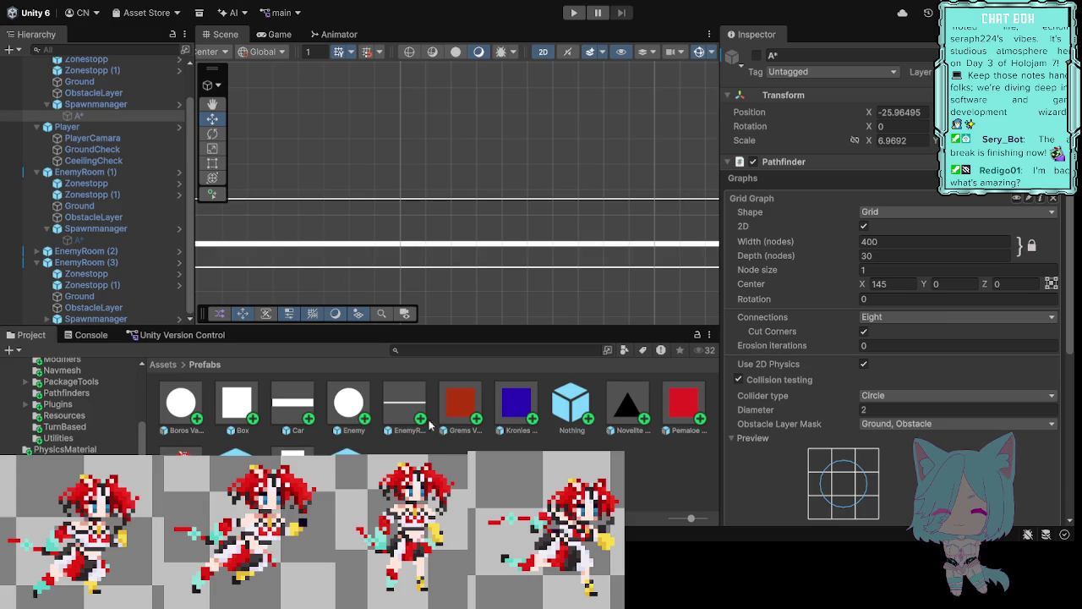
click(574, 12)
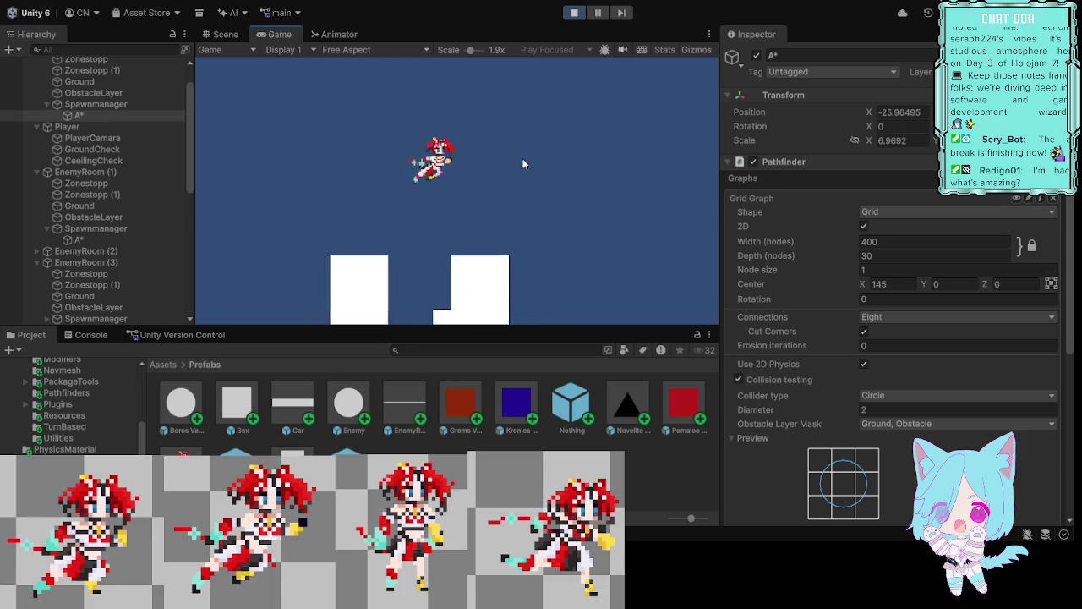
click(599, 13)
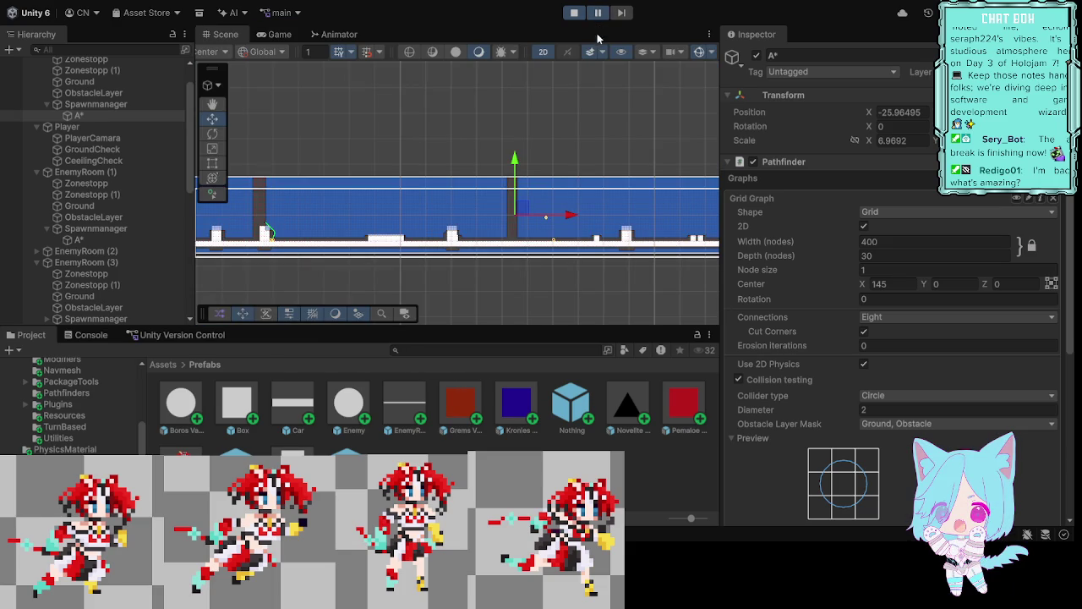
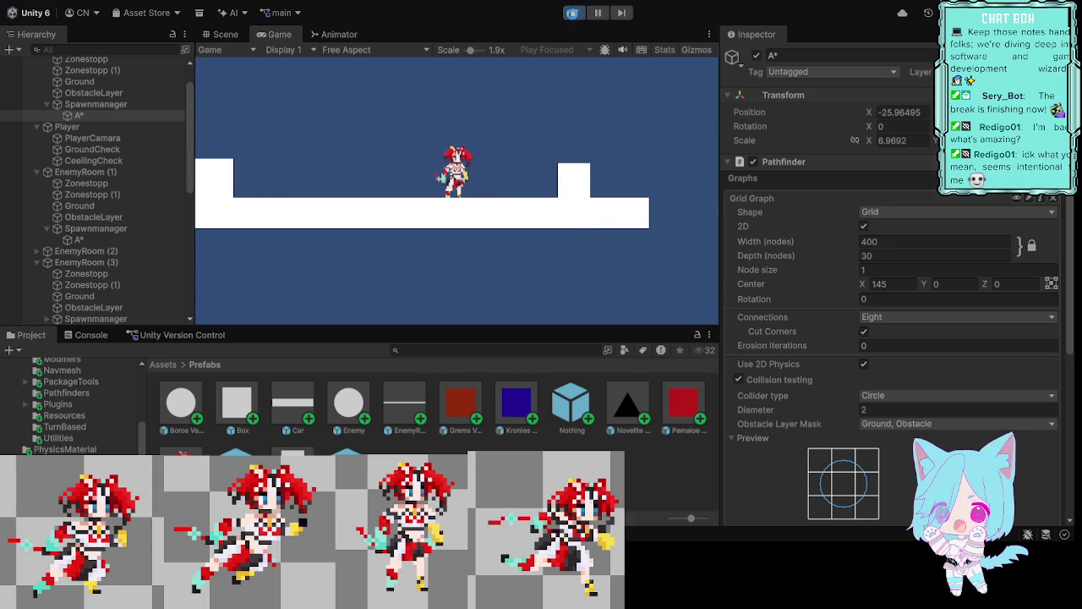
Step: Stop the play test and view the Zonestopp prefab's transform and Box Collider 2D
key(ctrl+p)
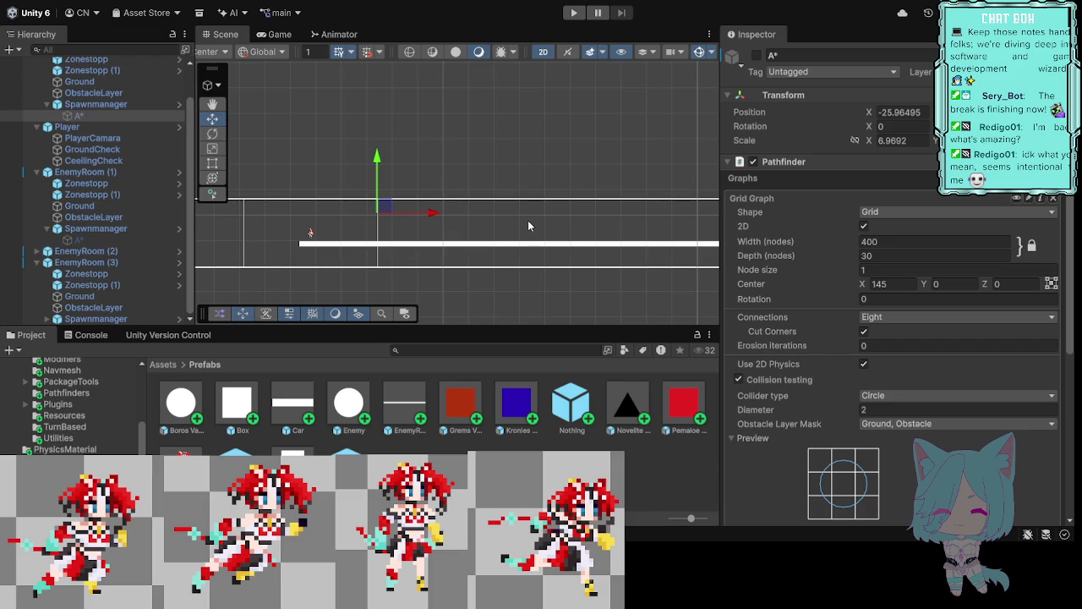
click(349, 456)
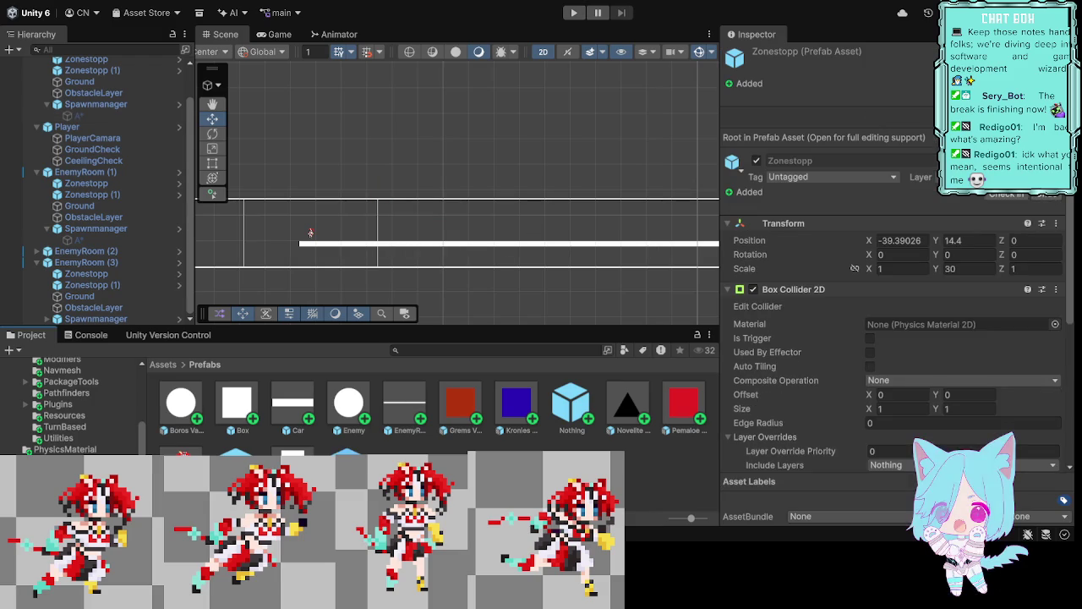
scroll(899, 239, down, 5)
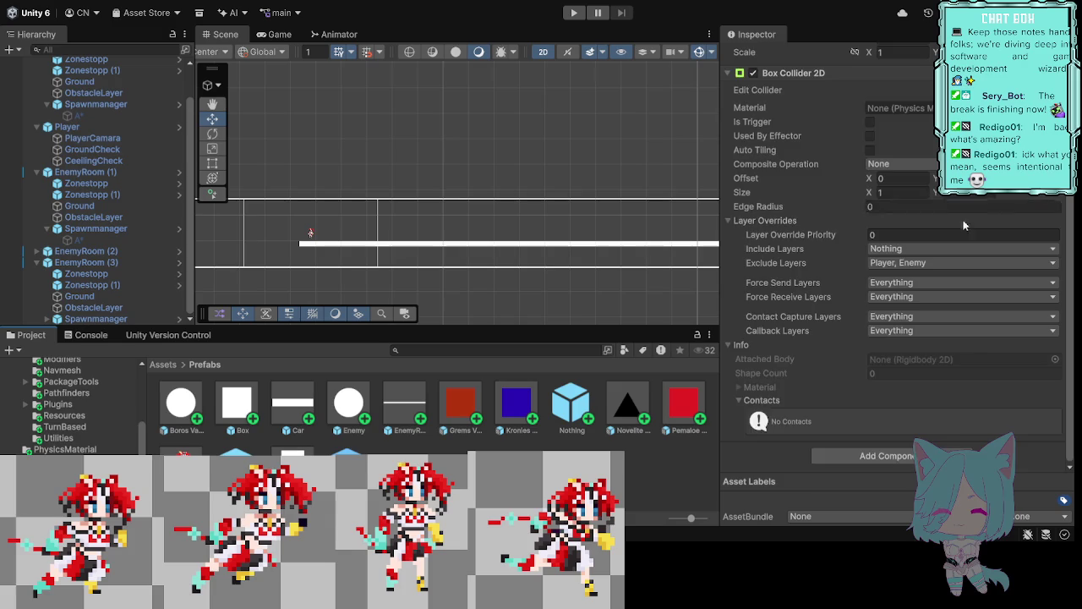
scroll(973, 228, up, 2)
scroll(990, 244, up, 3)
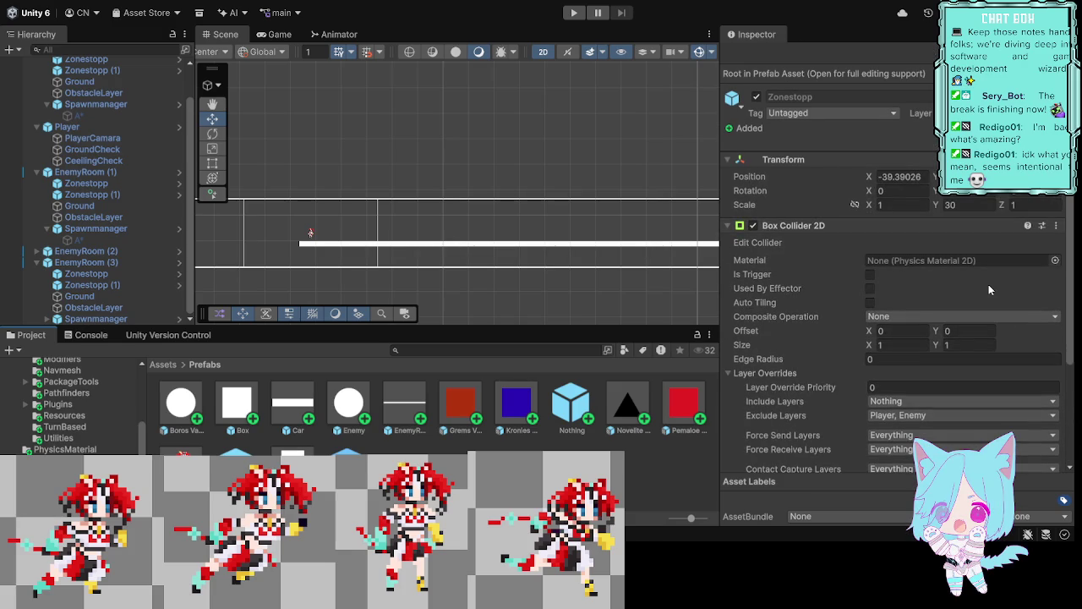
scroll(990, 289, up, 3)
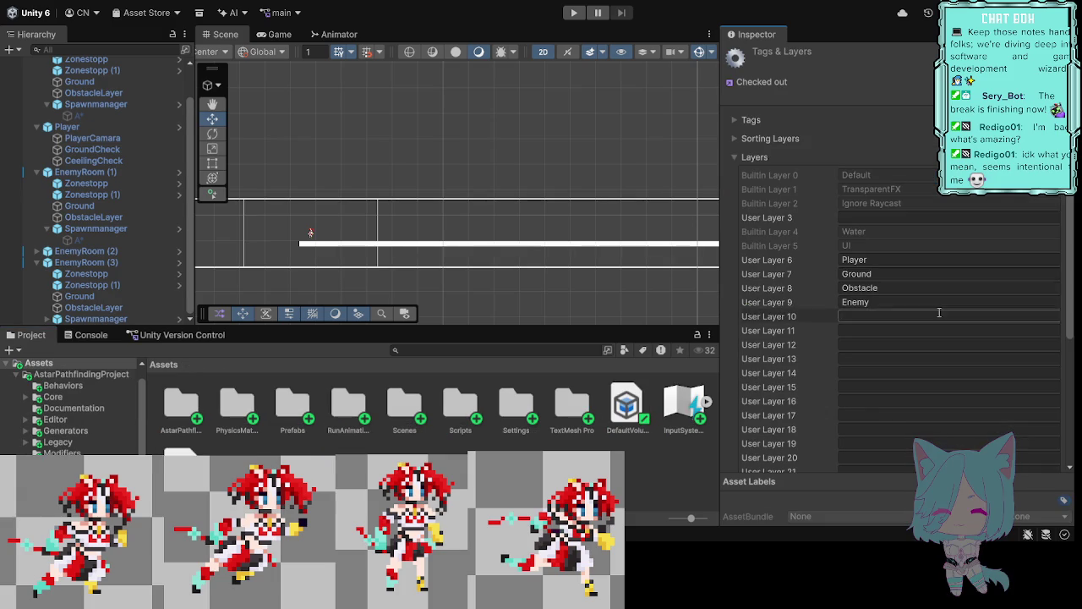
Step: Name the empty User Layer 10 slot ZoneStopp
click(897, 316)
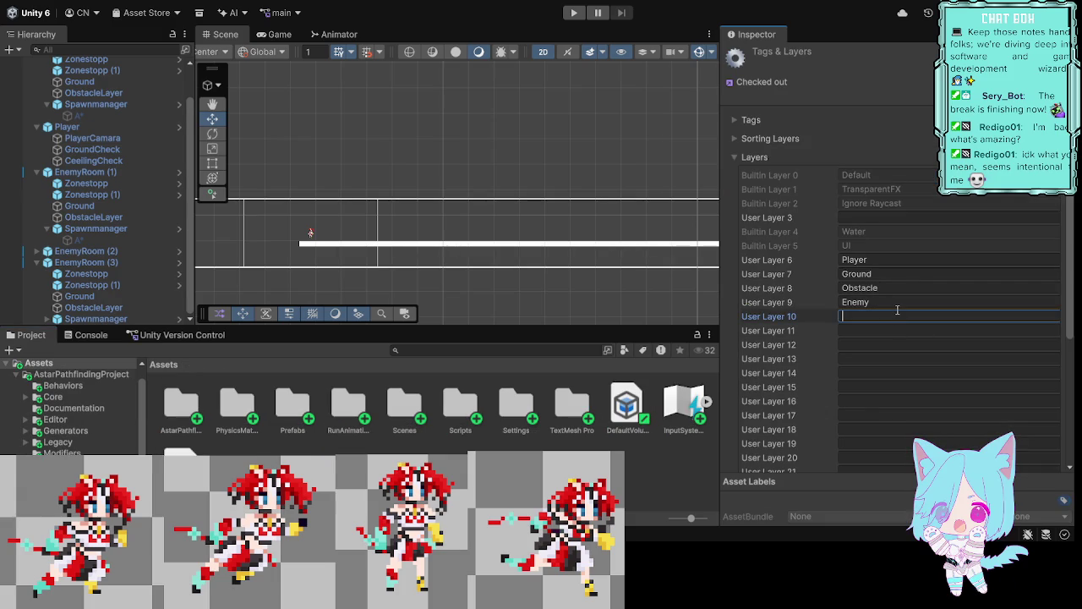
text(ZoneSt)
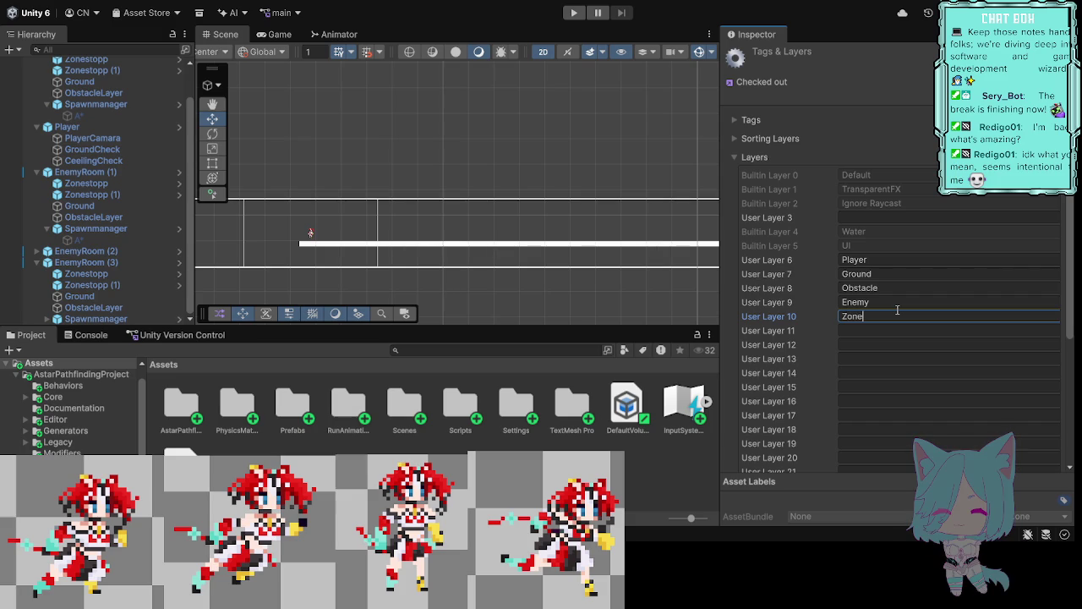
text(opp)
scroll(78, 428, down, 5)
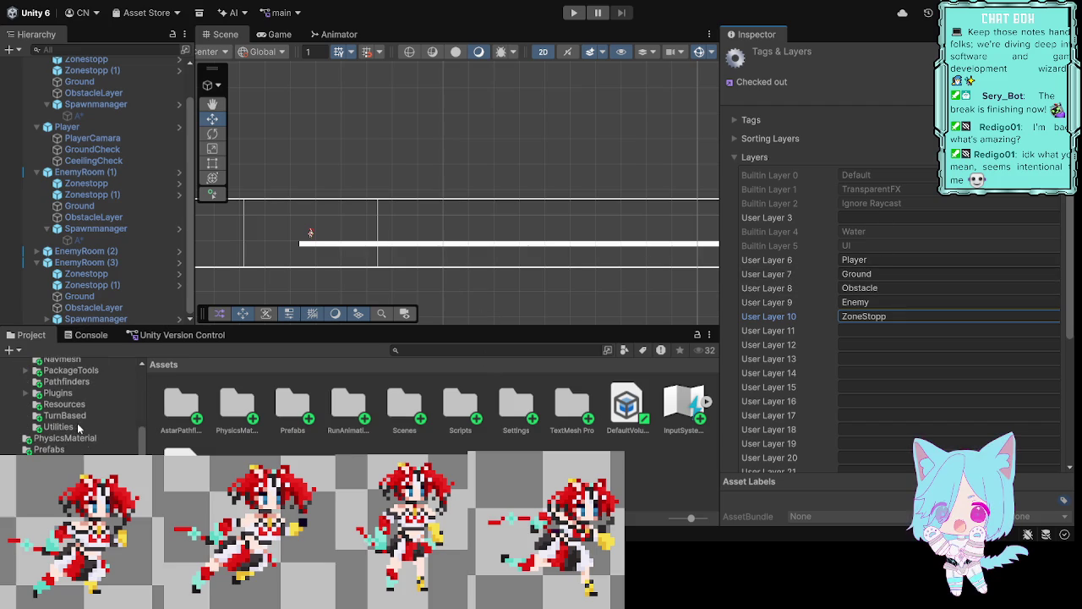
click(60, 449)
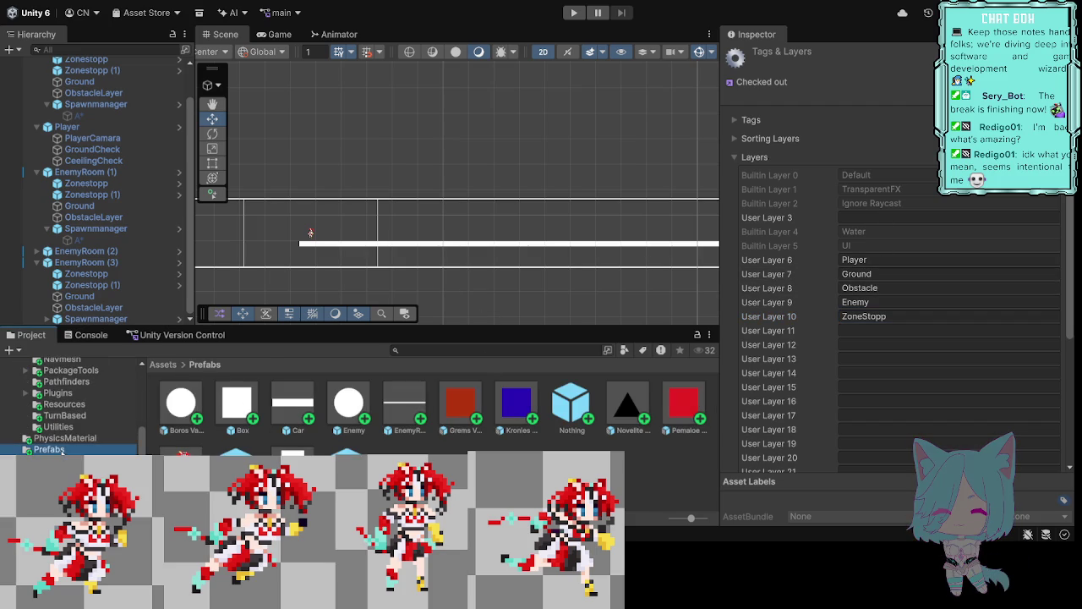
Step: Set the Player prefab's Box Collider 2D Exclude Layers override to ZoneStopp
click(310, 233)
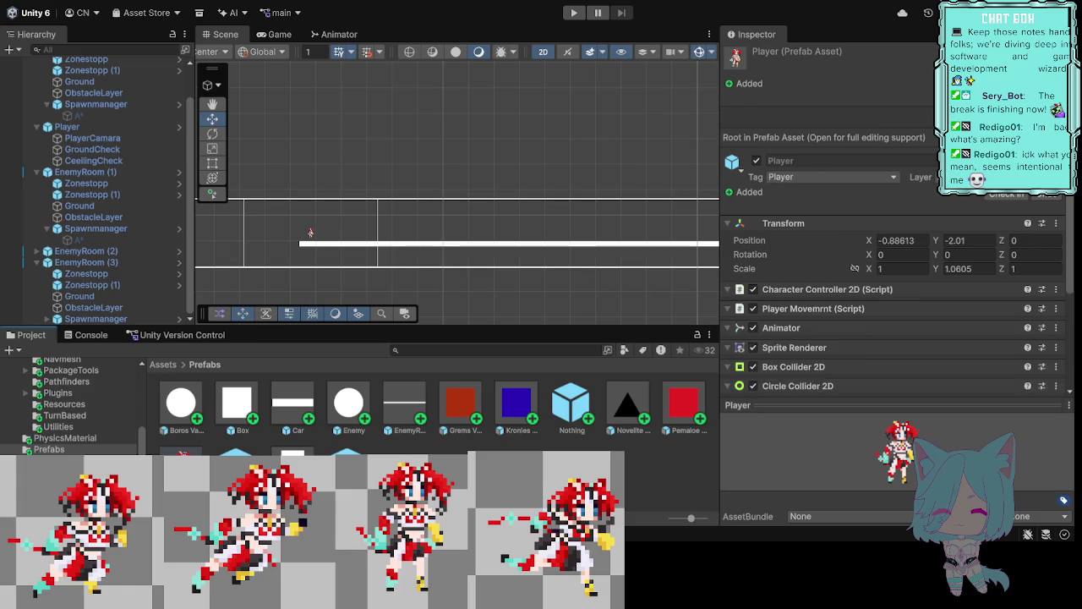
scroll(850, 307, down, 6)
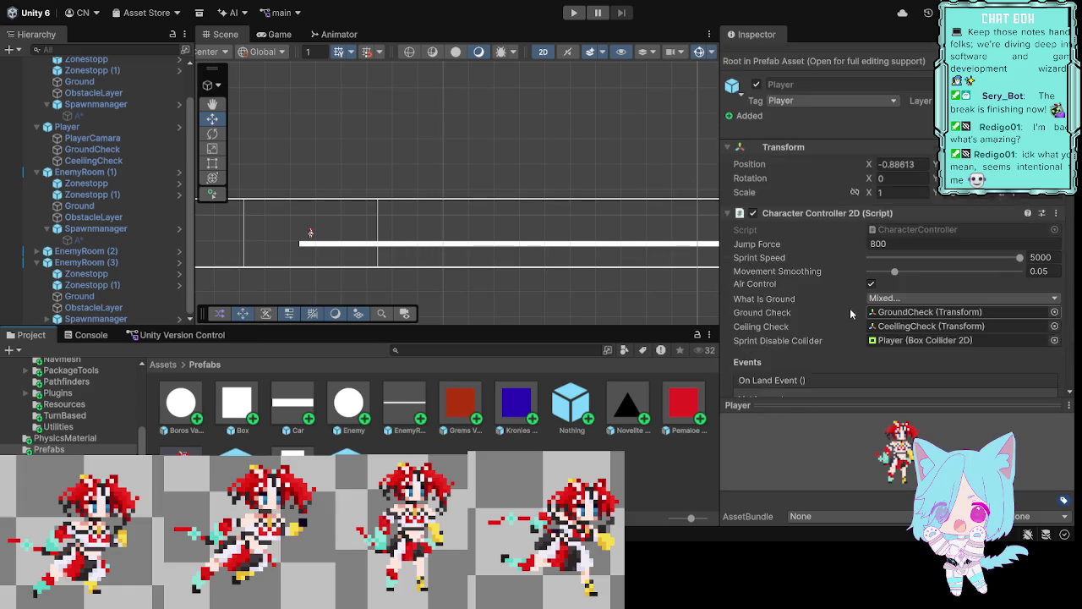
scroll(888, 326, down, 7)
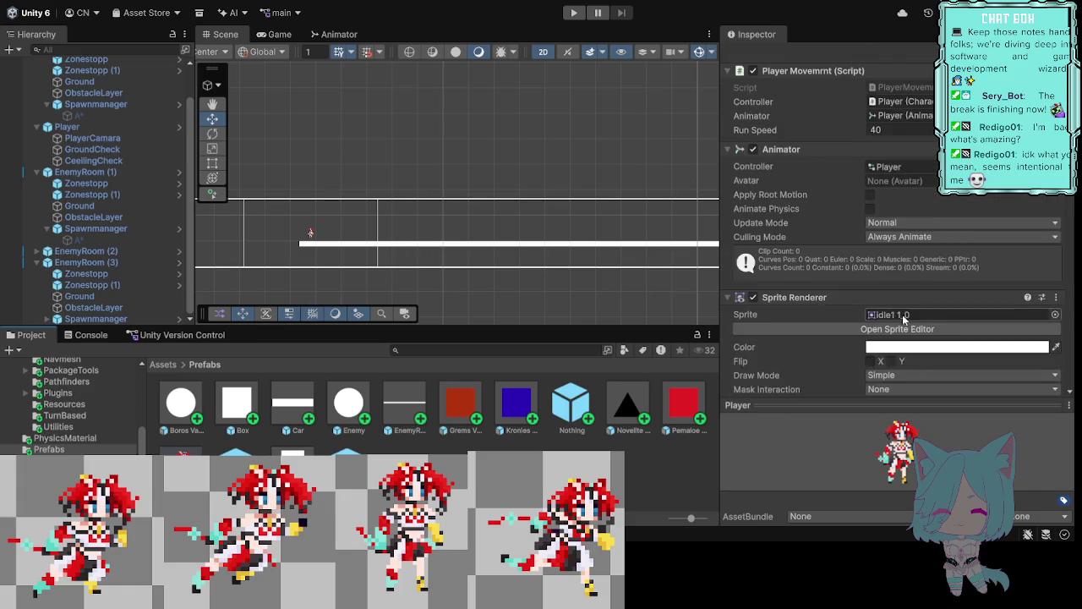
scroll(913, 329, down, 3)
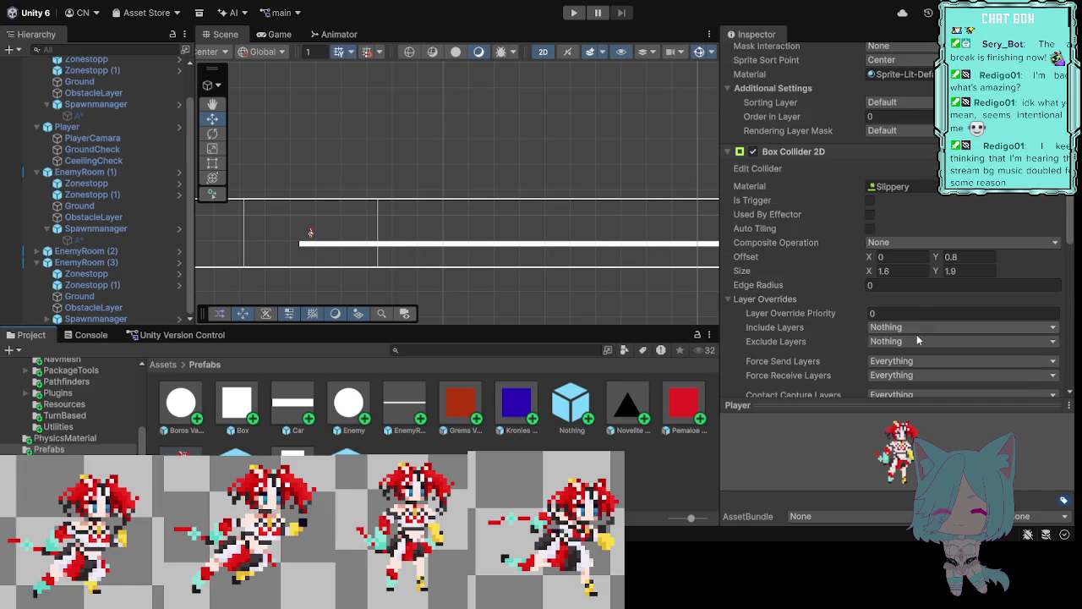
scroll(916, 280, down, 2)
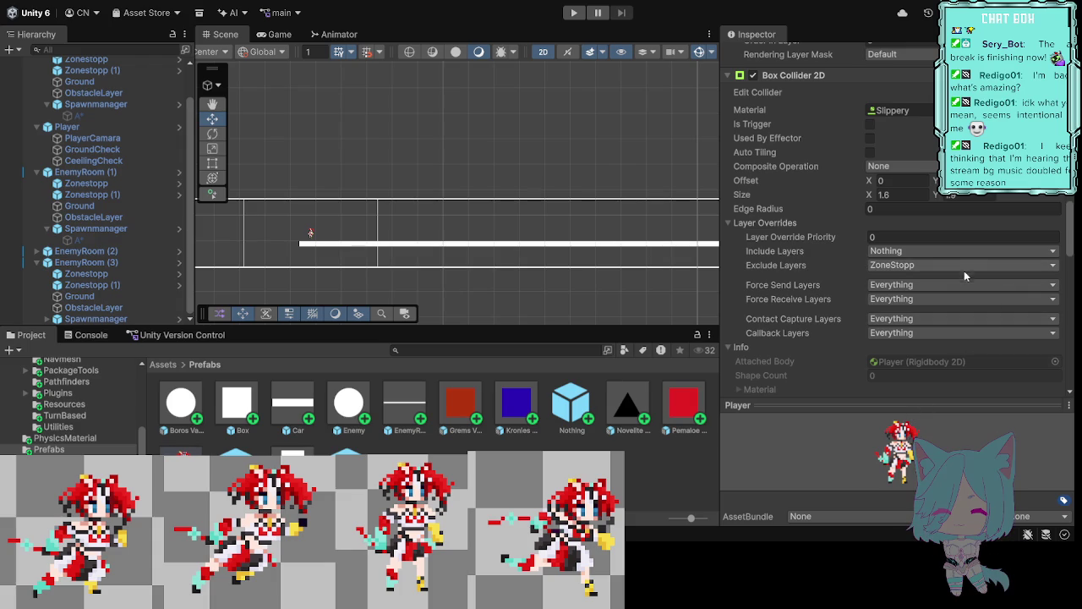
click(655, 310)
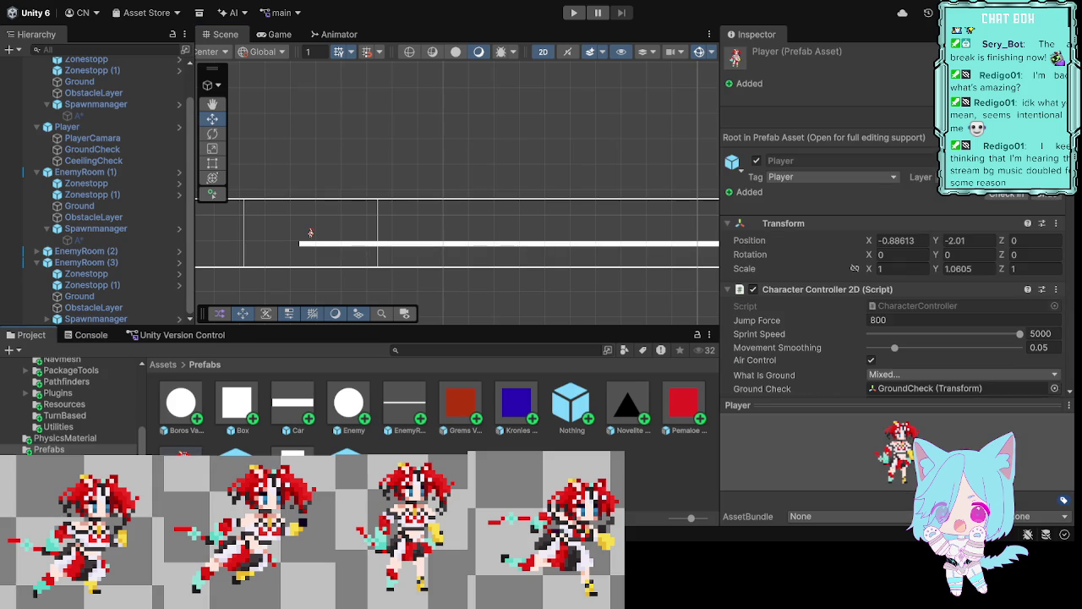
Step: Set the Player's Circle Collider 2D Exclude Layers override to ZoneStopp, then deselect
scroll(809, 289, down, 5)
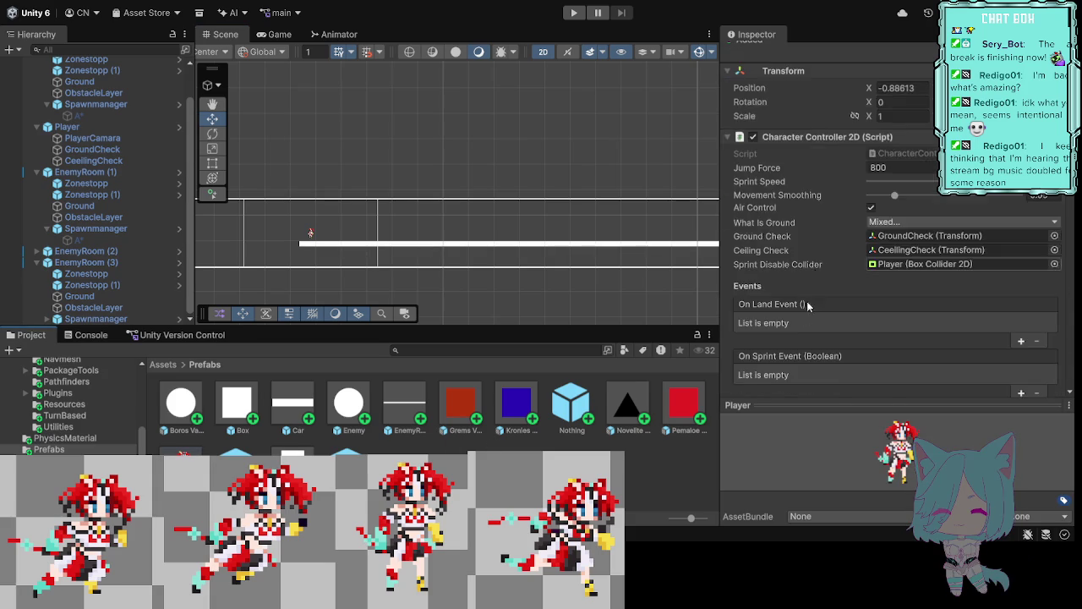
scroll(801, 320, down, 10)
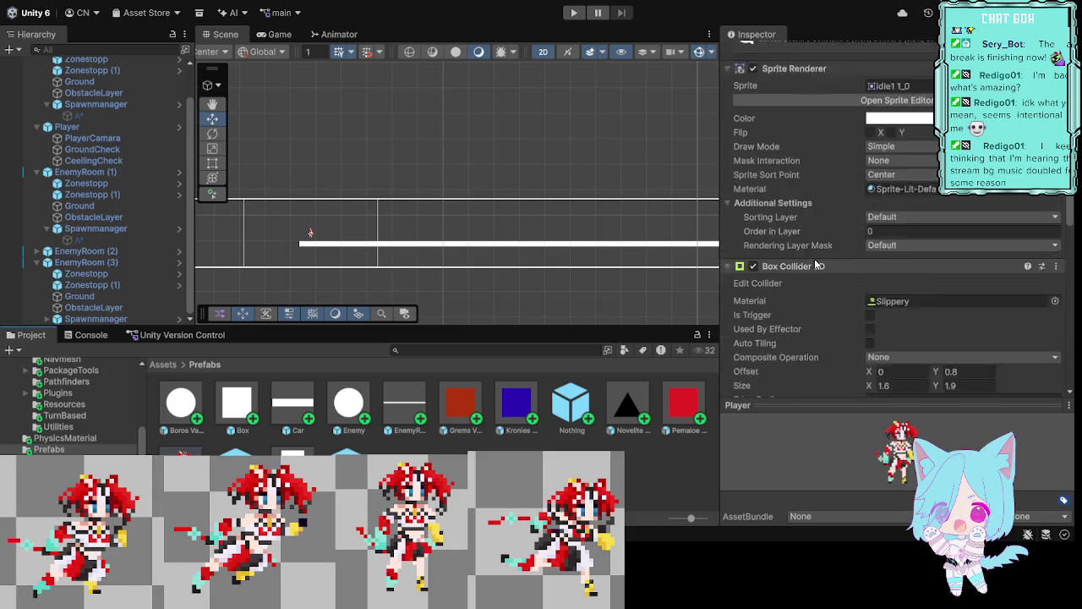
scroll(812, 262, down, 3)
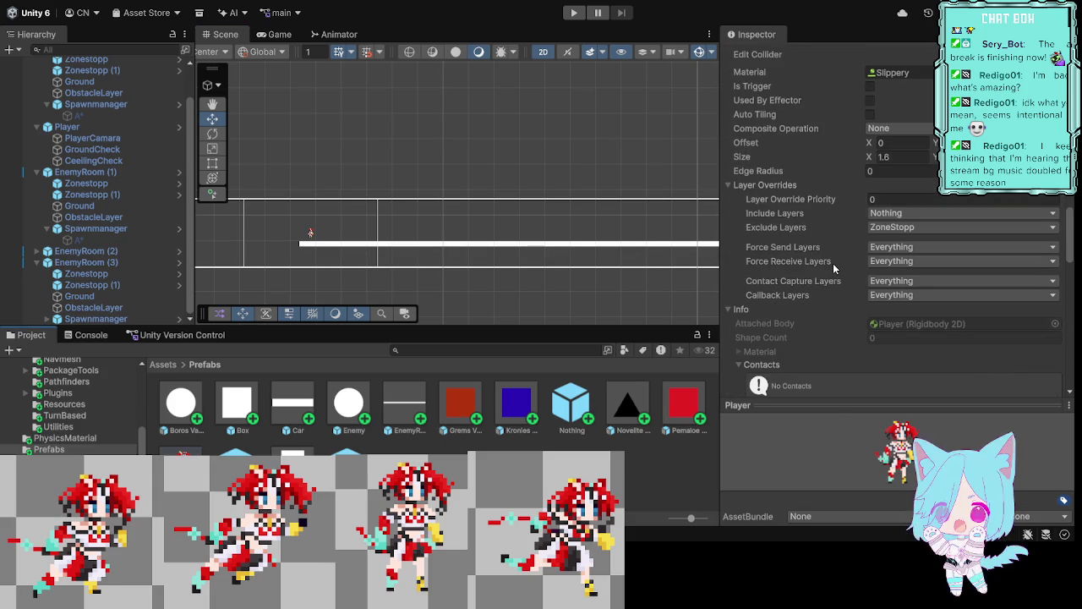
scroll(819, 237, down, 4)
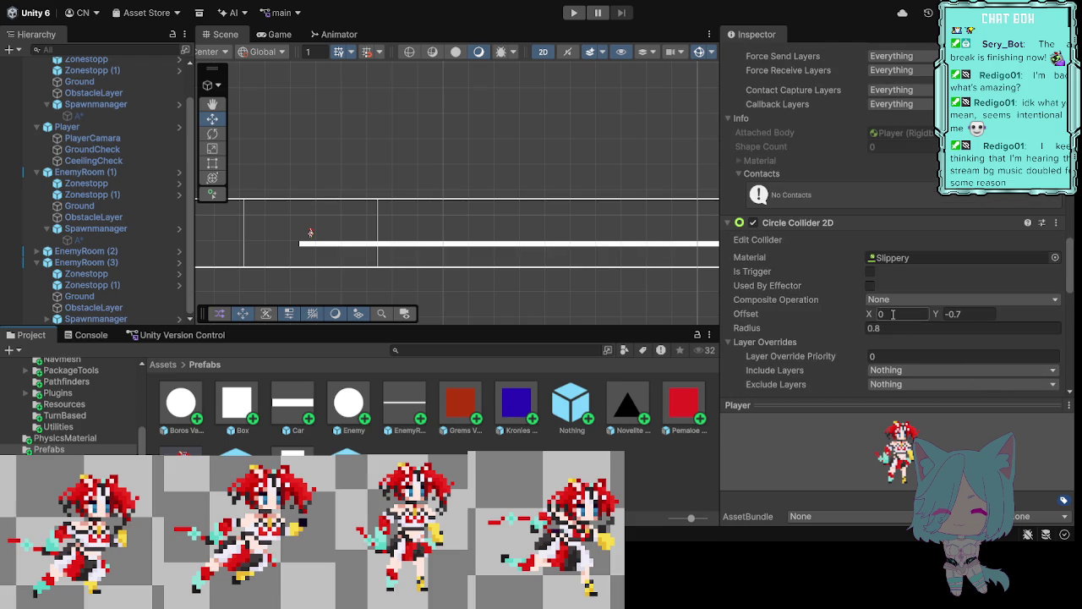
scroll(894, 372, down, 1)
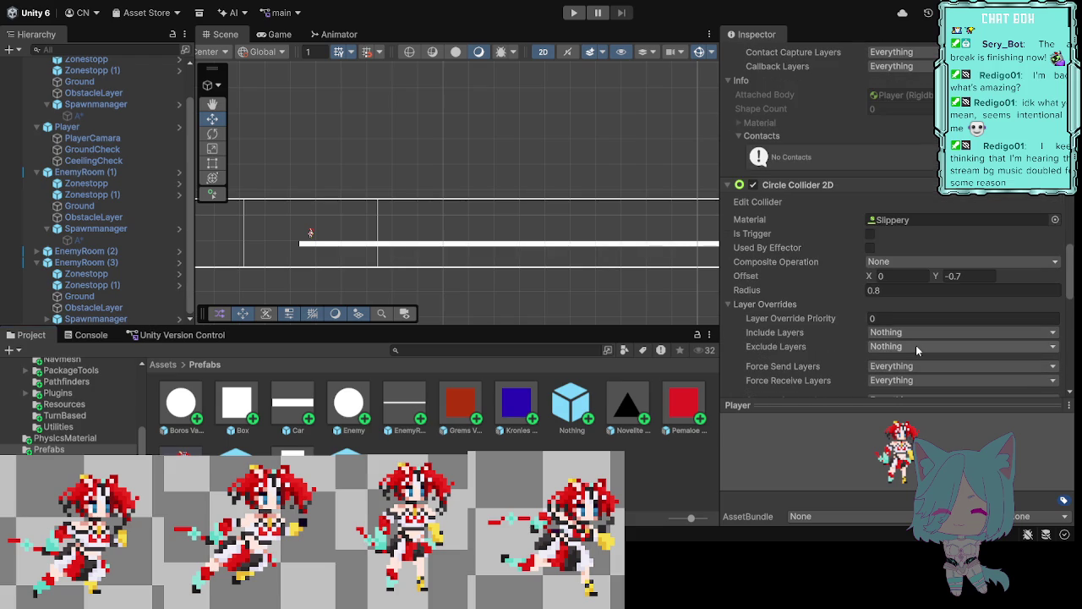
click(907, 449)
click(609, 288)
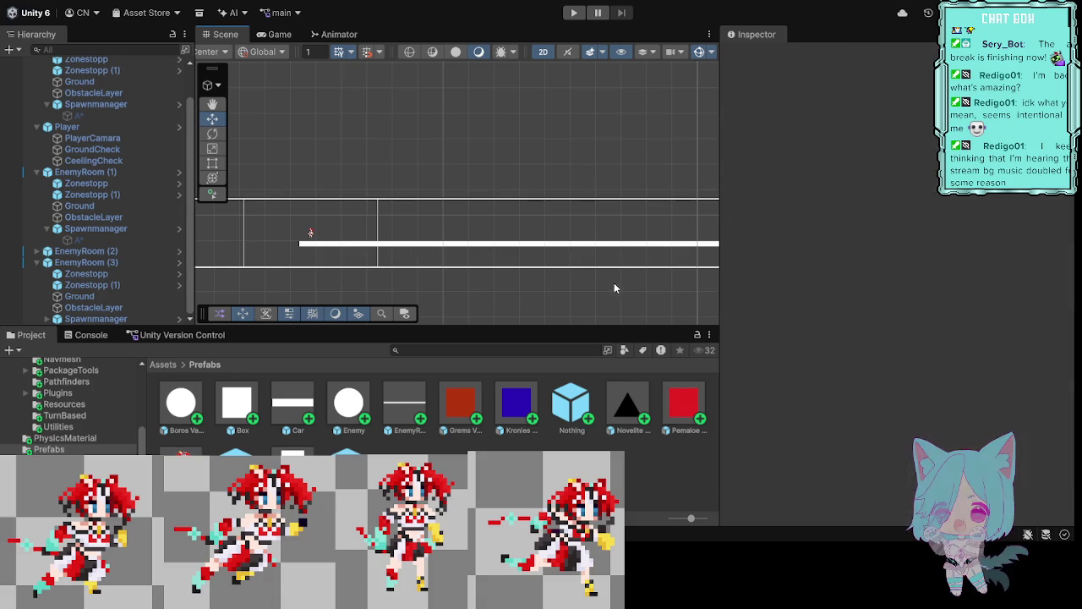
Step: Set the A* Grid Graph obstacle layer mask to Obstacle and ZoneStopp, removing Ground
scroll(93, 144, up, 2)
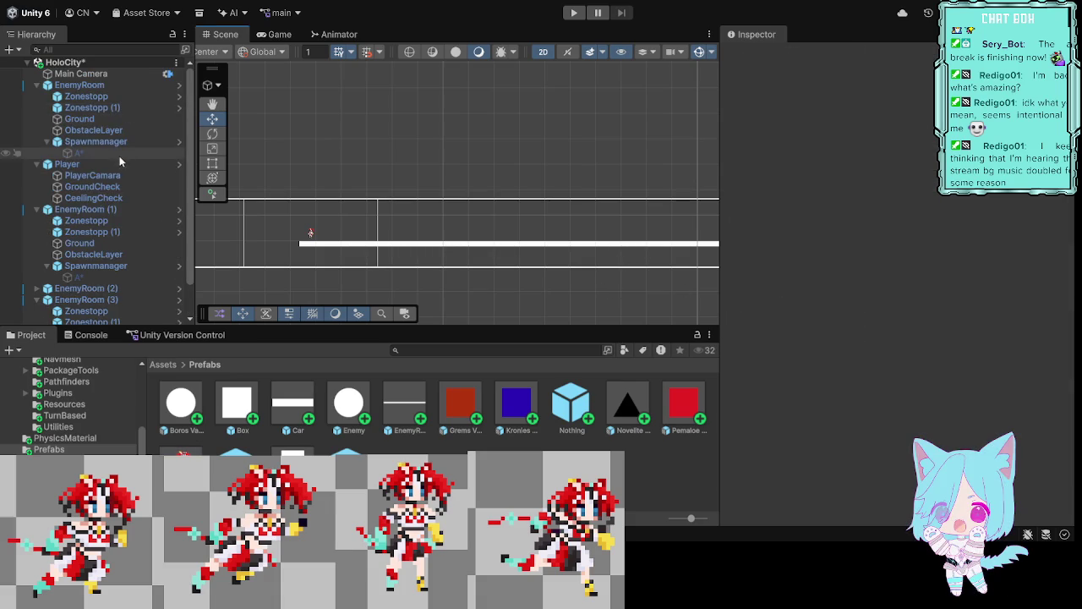
click(93, 156)
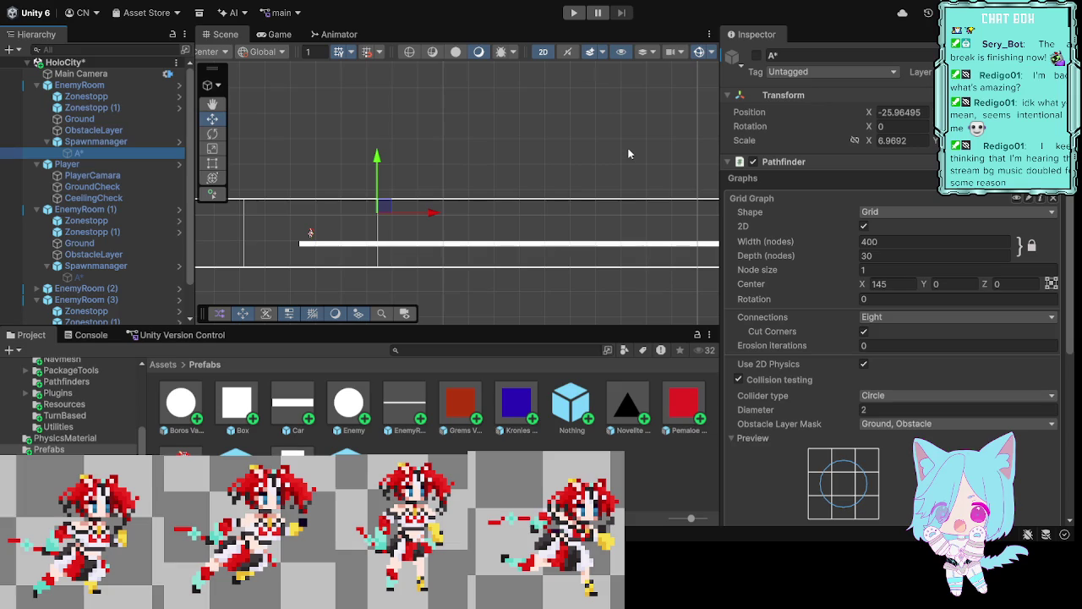
scroll(854, 250, down, 1)
scroll(854, 250, down, 3)
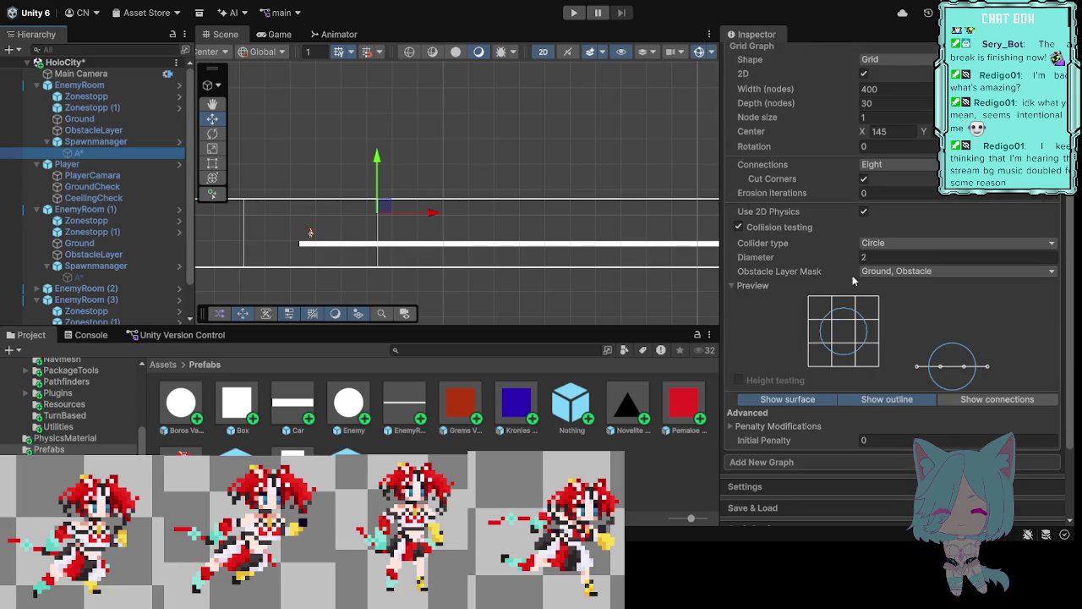
click(899, 277)
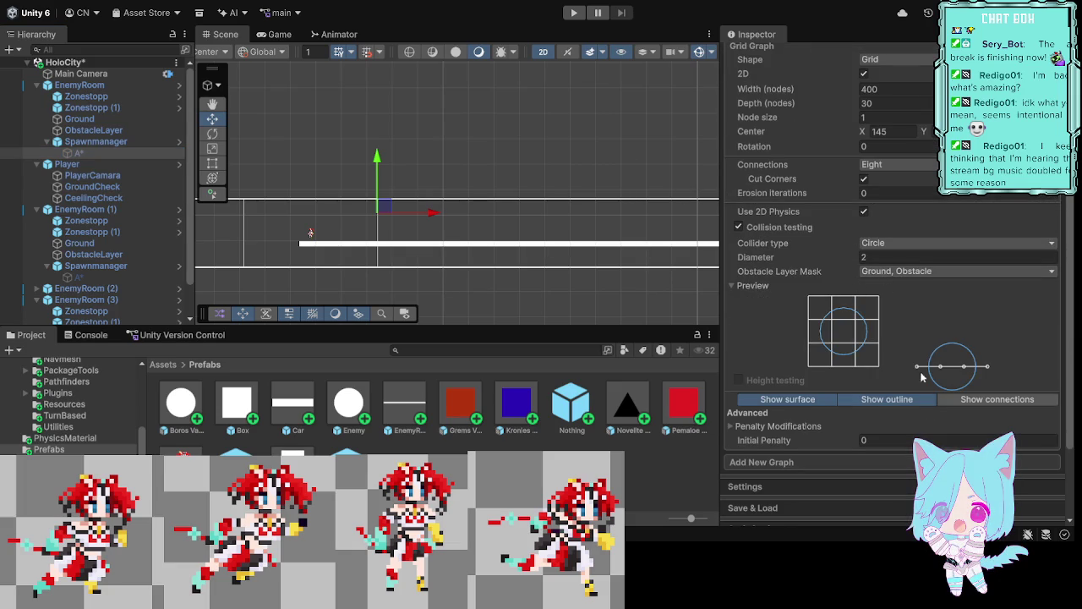
click(897, 458)
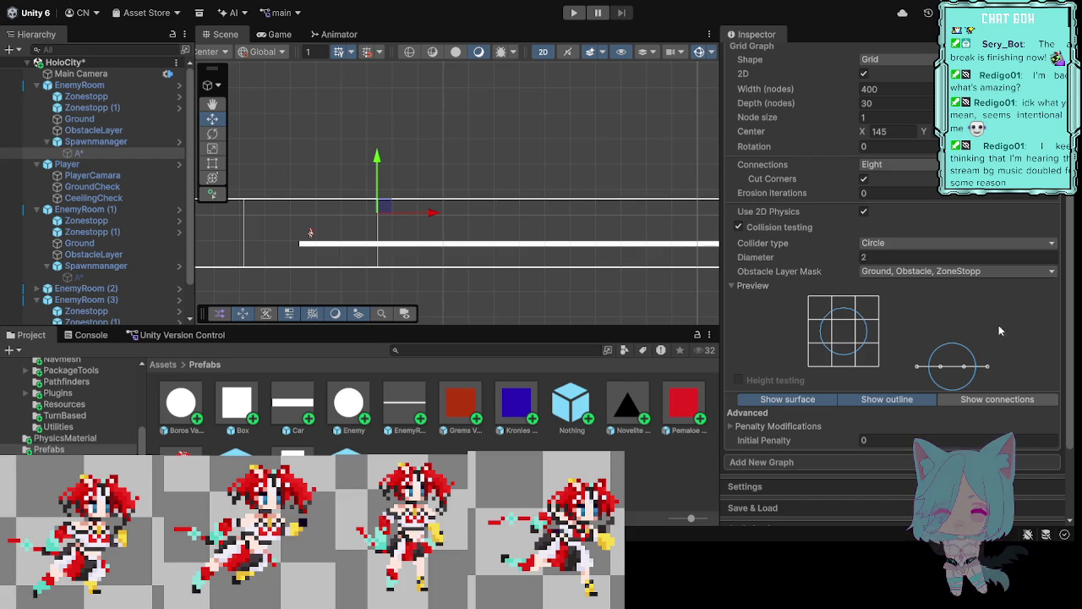
key(ctrl+z)
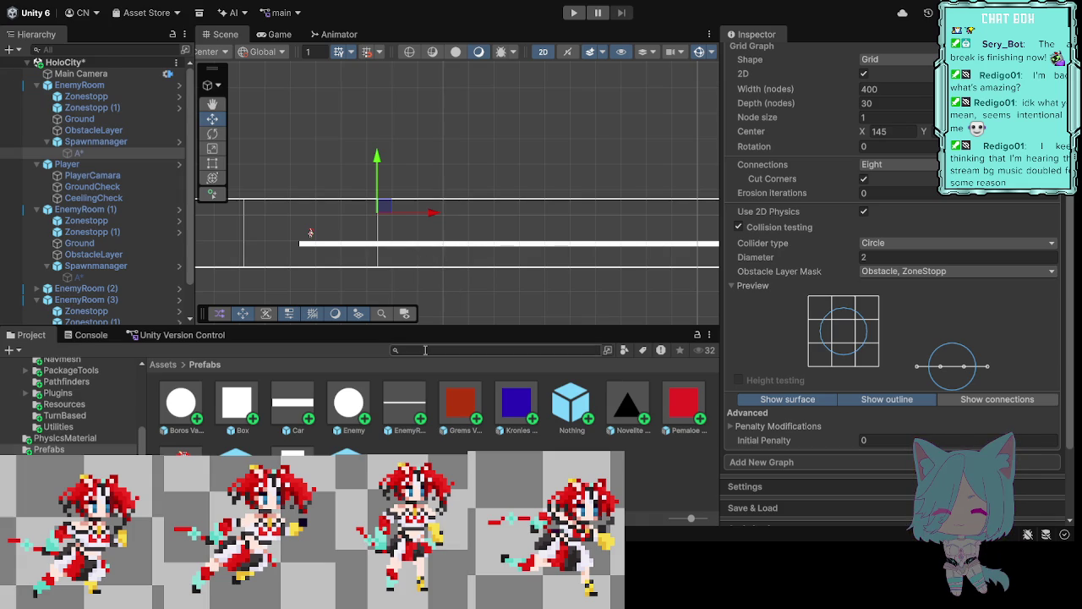
click(236, 467)
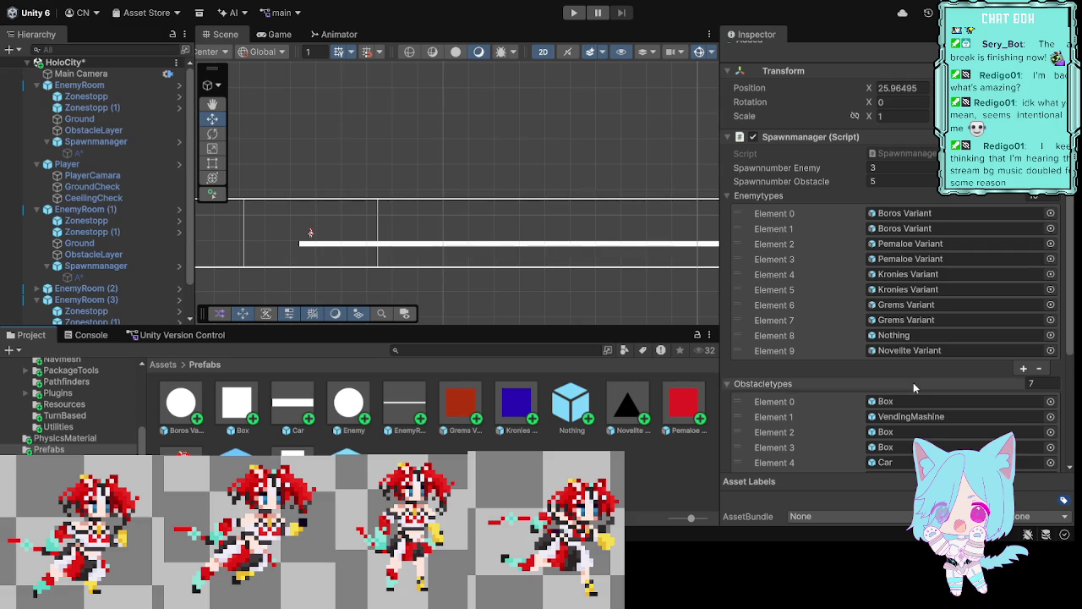
Step: Change the Spawnmanager prefab's obstacle Y minimum and maximum from -2 to -1
scroll(871, 355, down, 5)
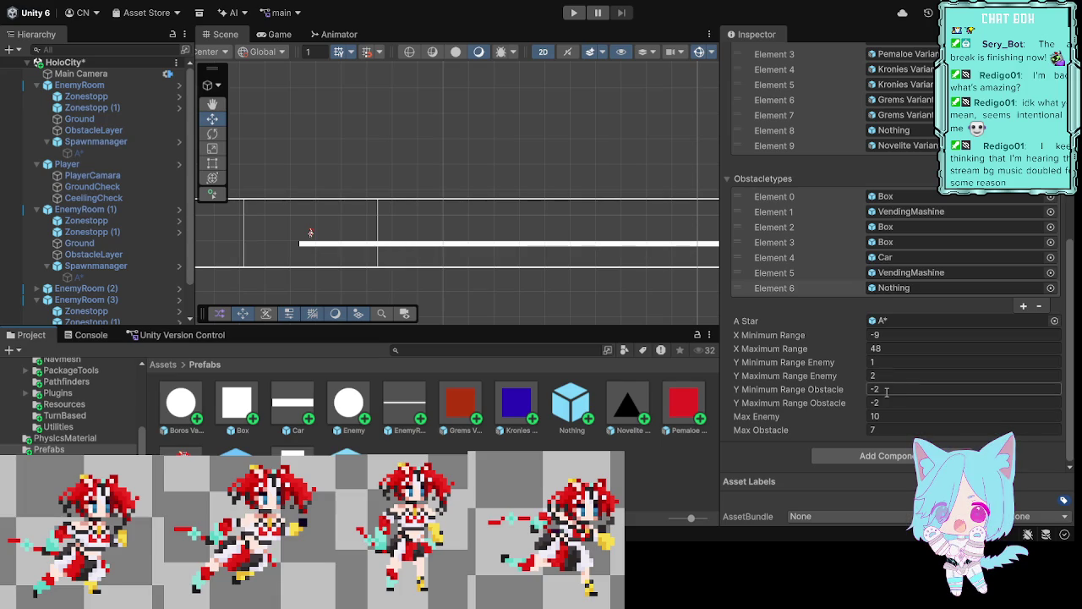
click(882, 389)
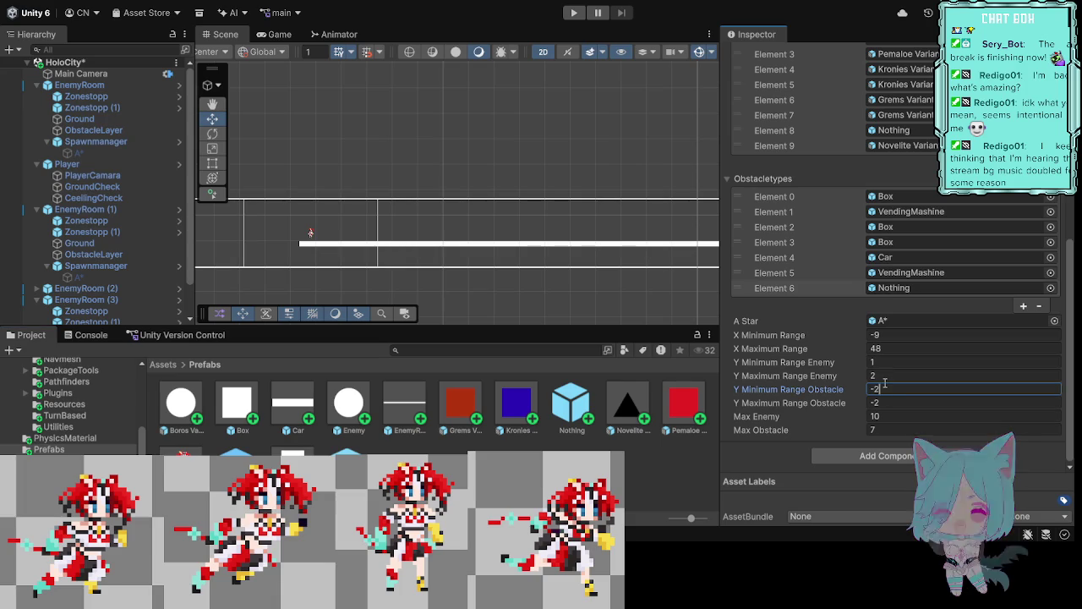
key(BackSpace)
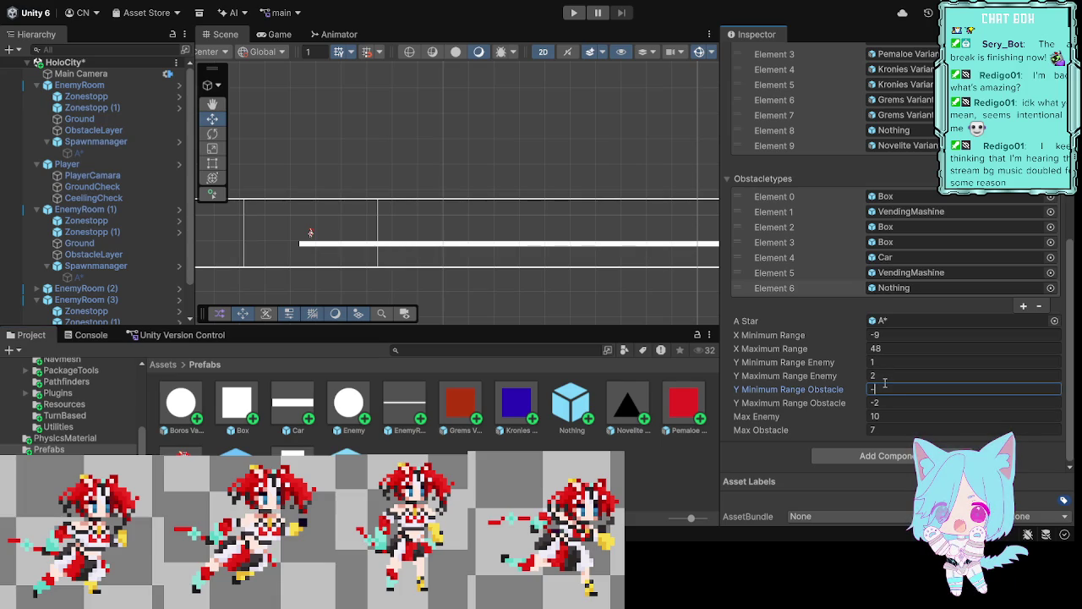
text(1)
click(895, 403)
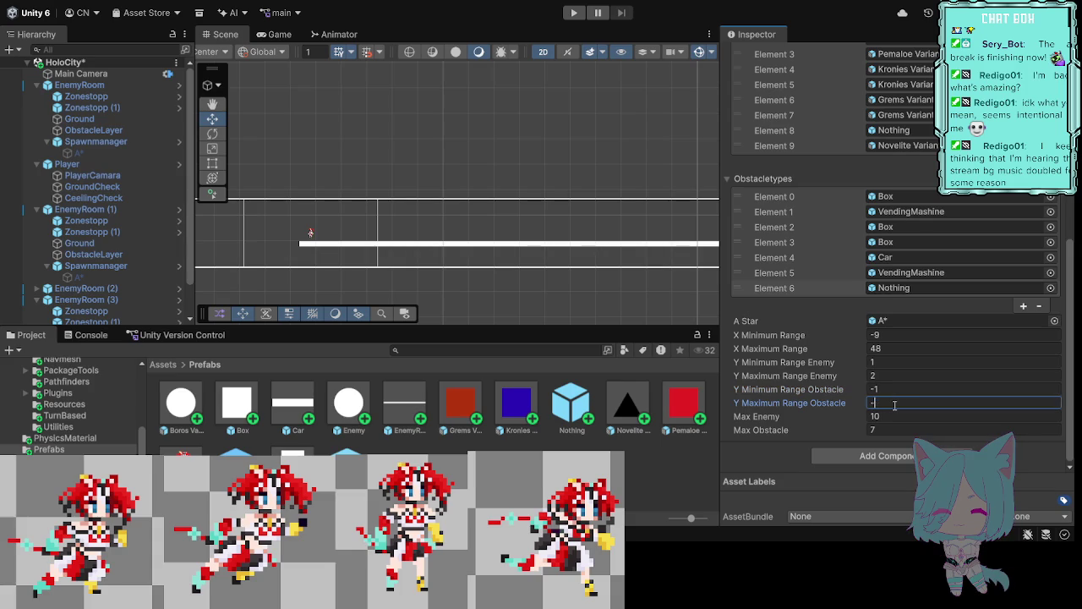
text(1)
Step: Select the EnemyRoom spawn manager and look through its spawn range settings
click(123, 143)
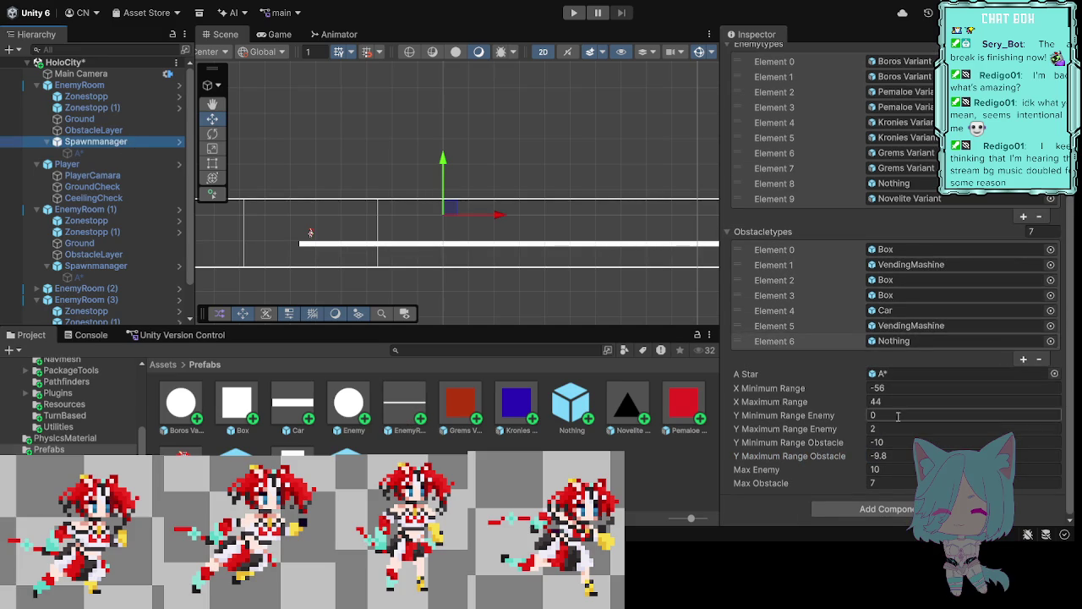
scroll(899, 427, up, 1)
scroll(892, 397, down, 1)
scroll(876, 406, up, 1)
scroll(879, 436, down, 1)
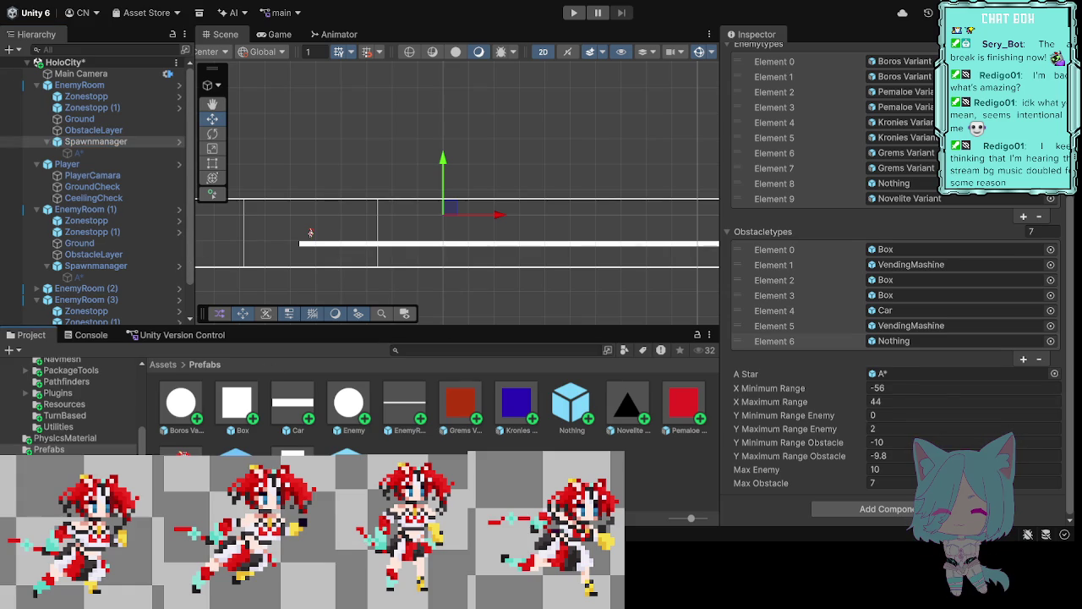
scroll(803, 338, down, 5)
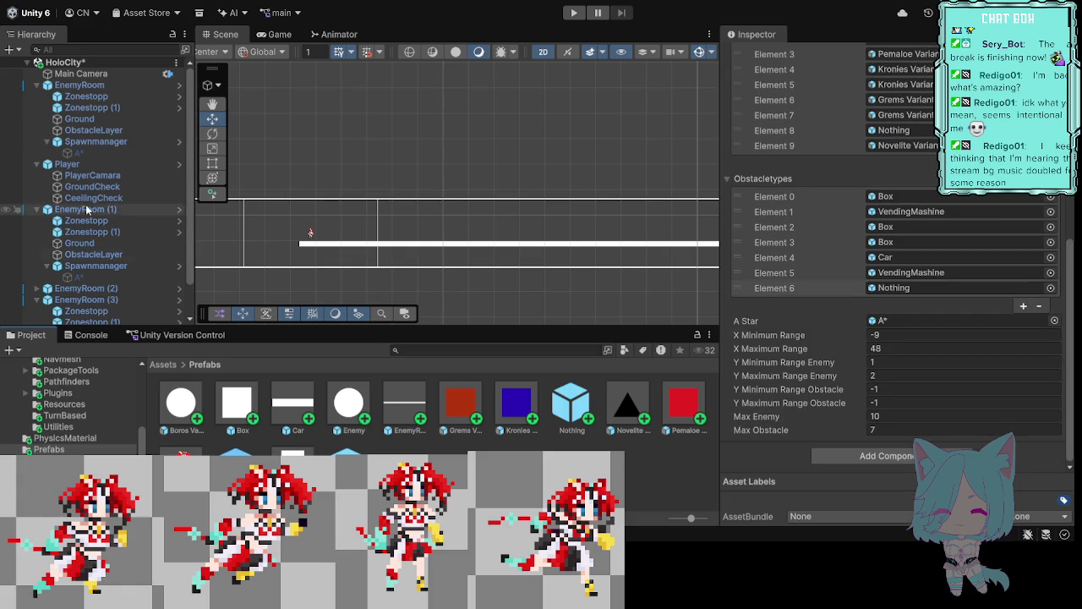
Step: Set the EnemyRoom spawn manager's obstacle Y minimum and maximum to -1
click(95, 141)
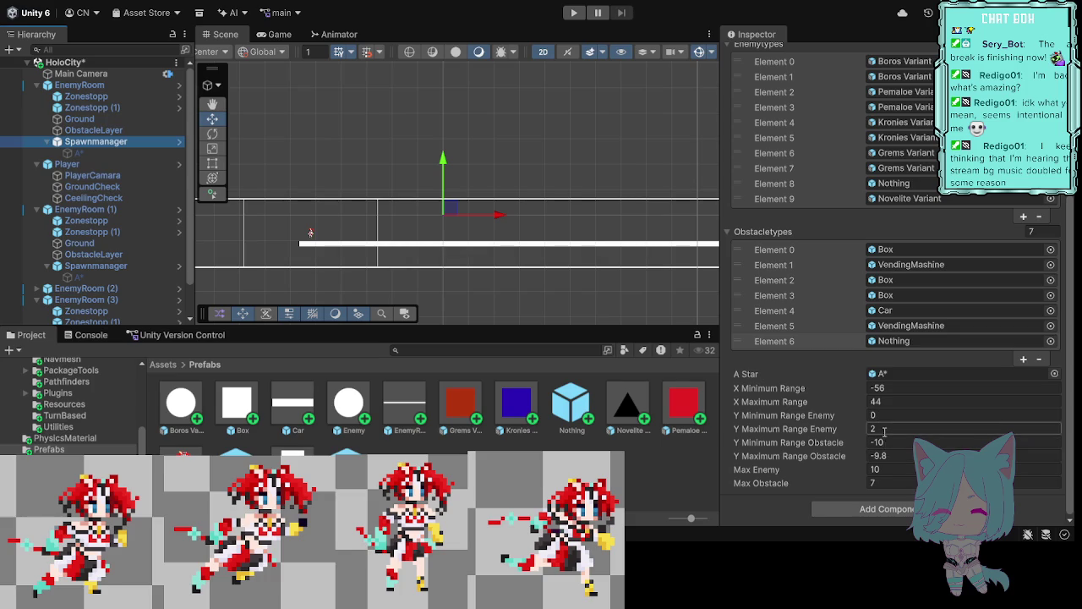
click(888, 441)
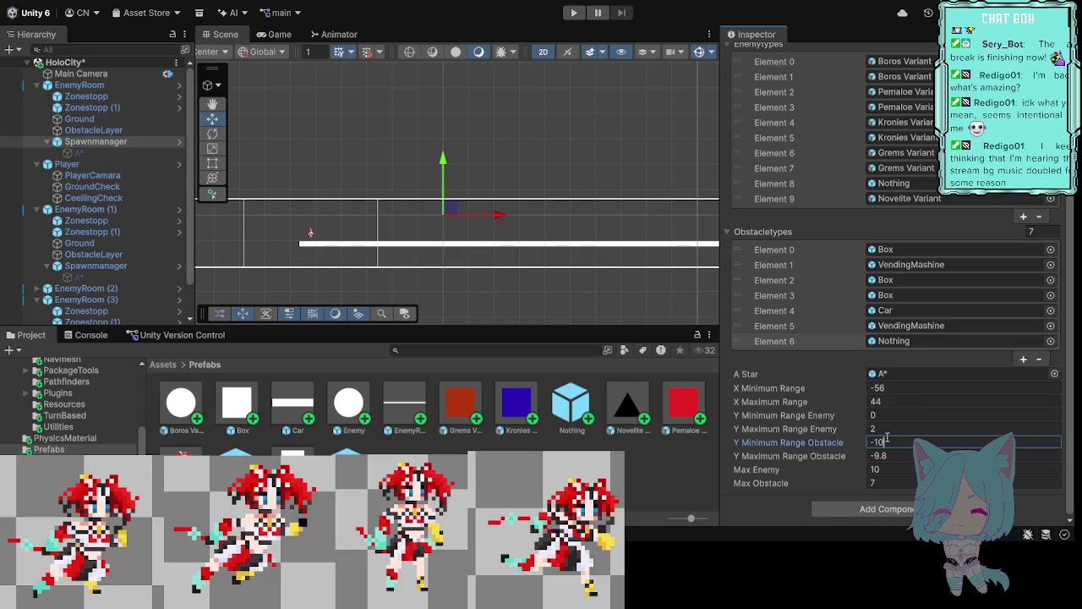
key(BackSpace)
click(898, 457)
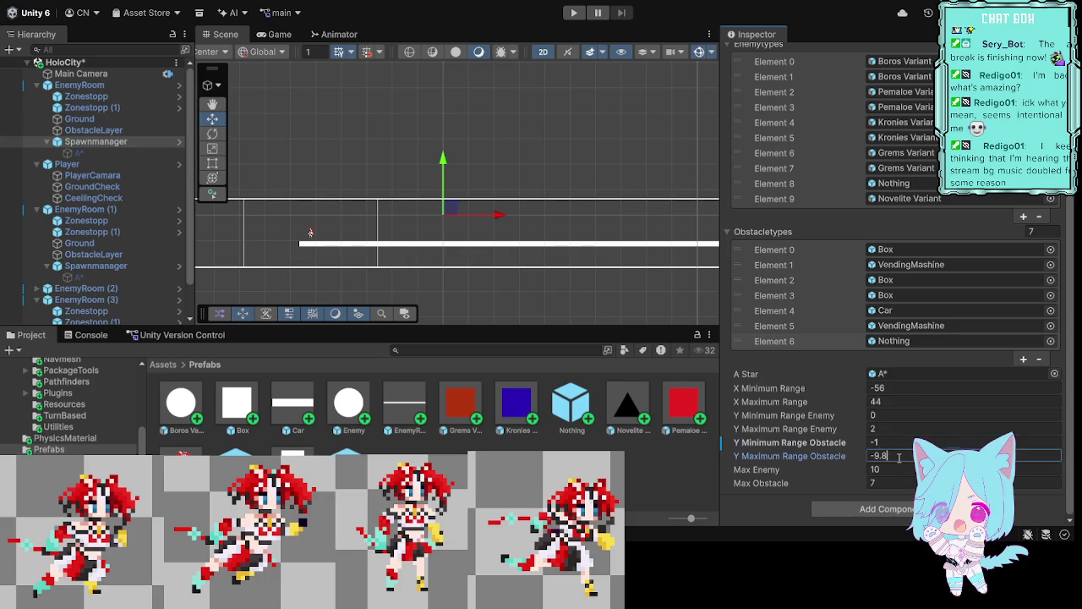
text(-9.)
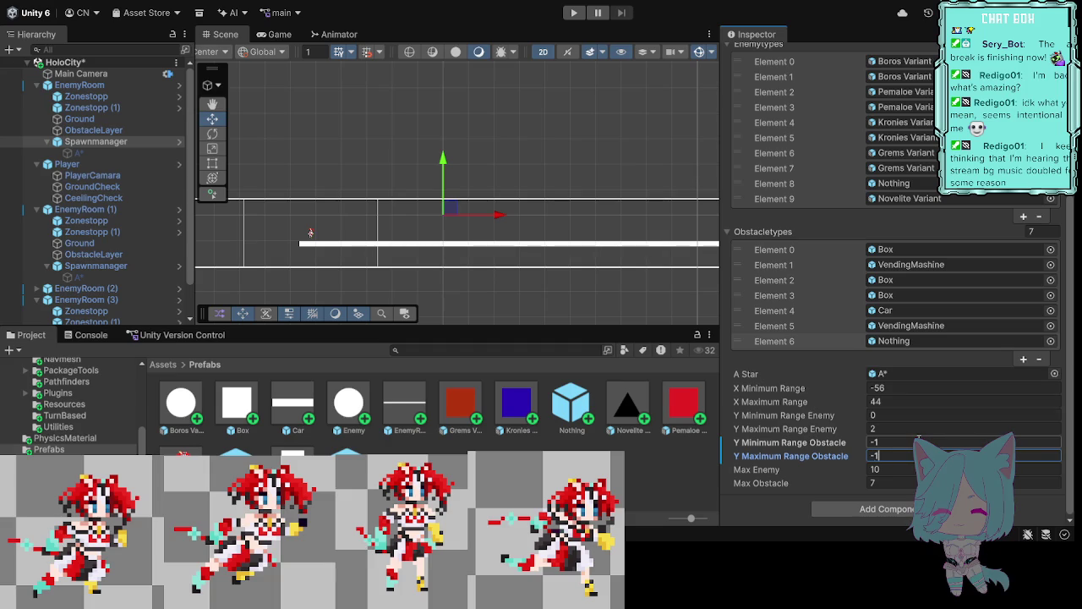
click(571, 315)
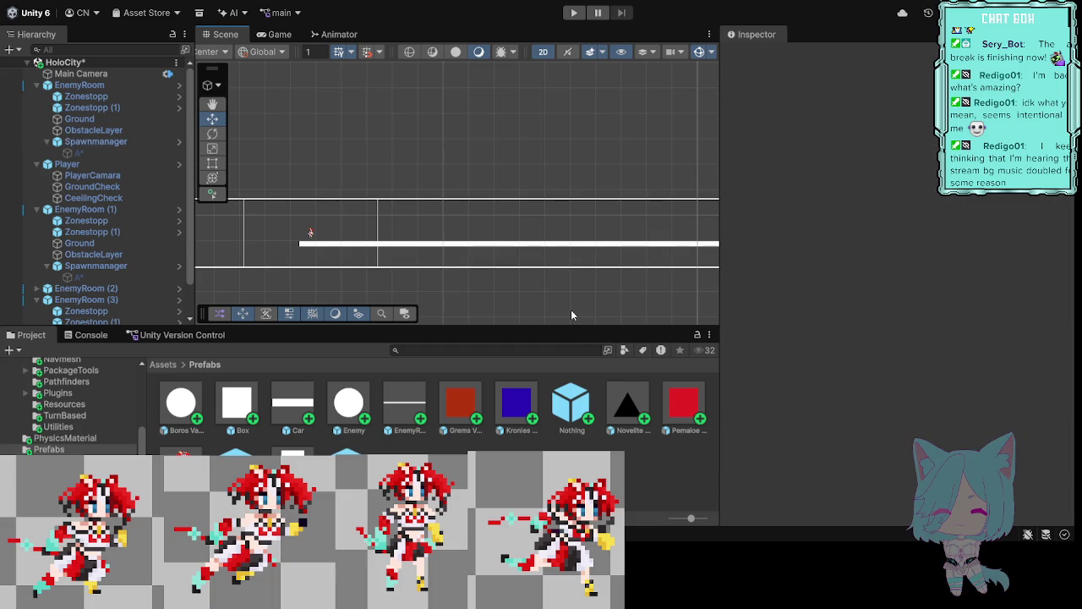
click(110, 143)
scroll(873, 361, down, 5)
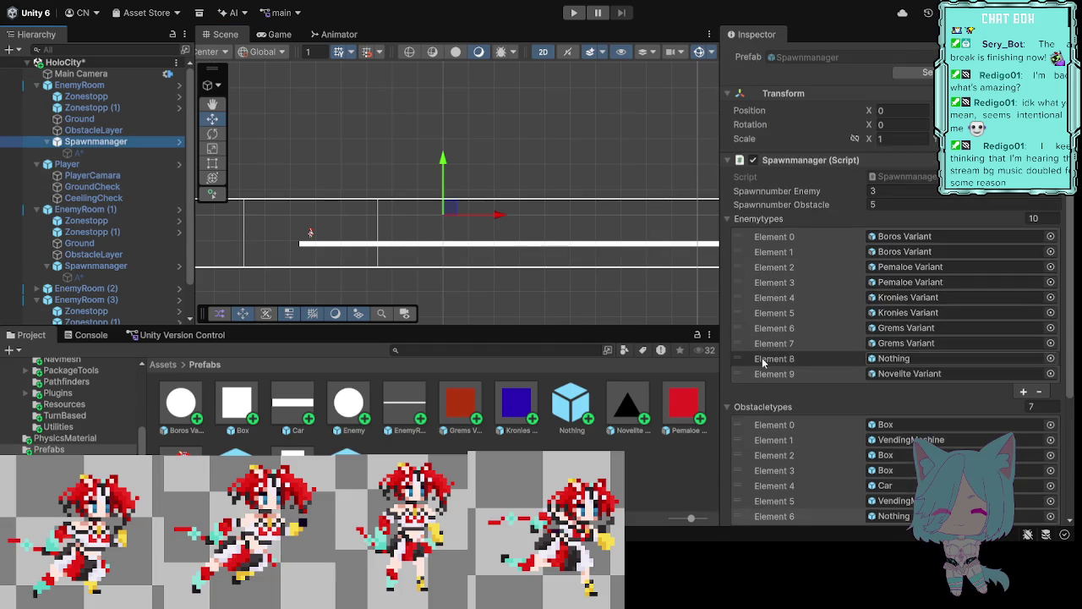
scroll(873, 361, down, 1)
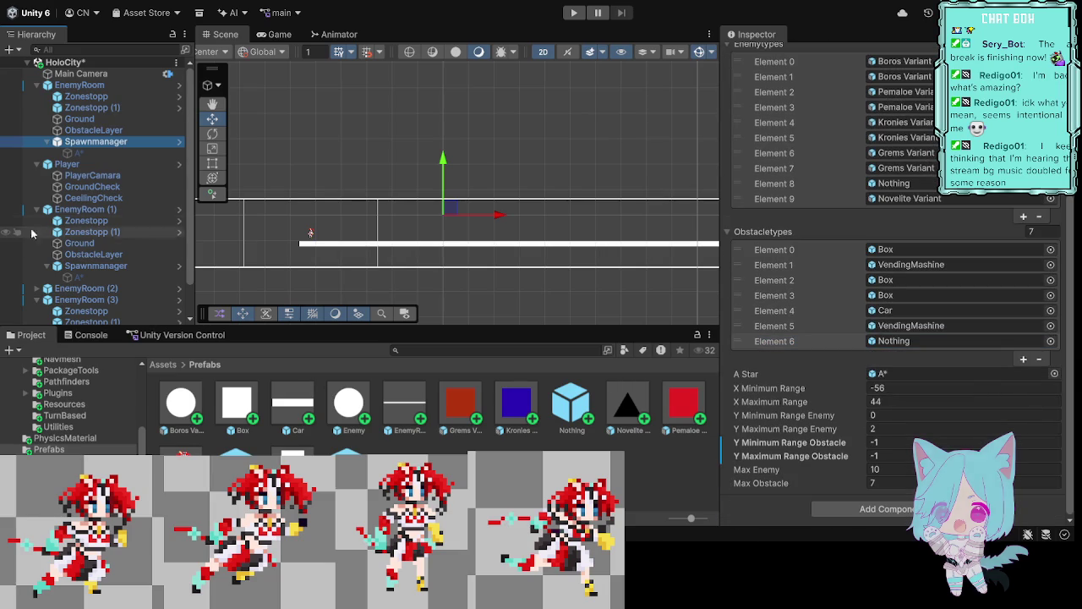
Step: Set the EnemyRoom (1) spawn manager's obstacle Y minimum and maximum to -1
click(108, 266)
click(903, 442)
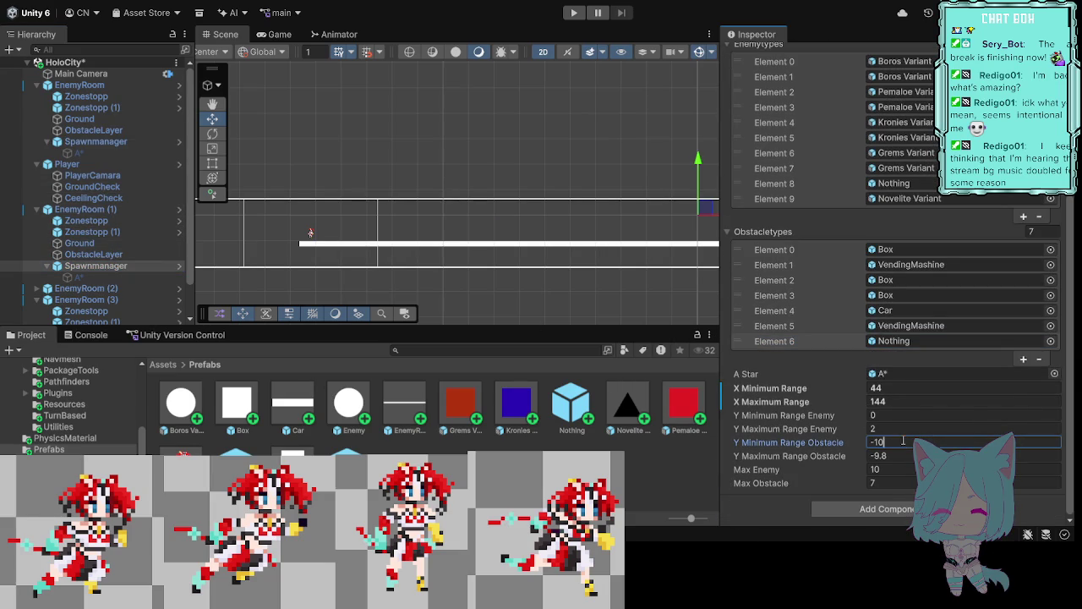
key(BackSpace)
click(893, 457)
click(893, 457)
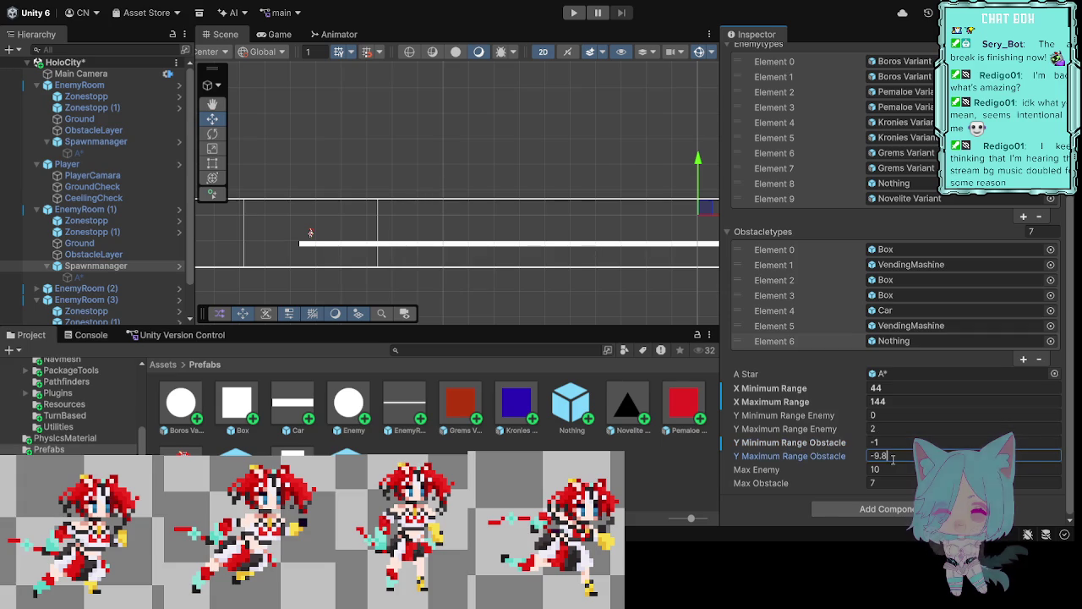
key(BackSpace)
key(BackSpace)
key(BackSpace)
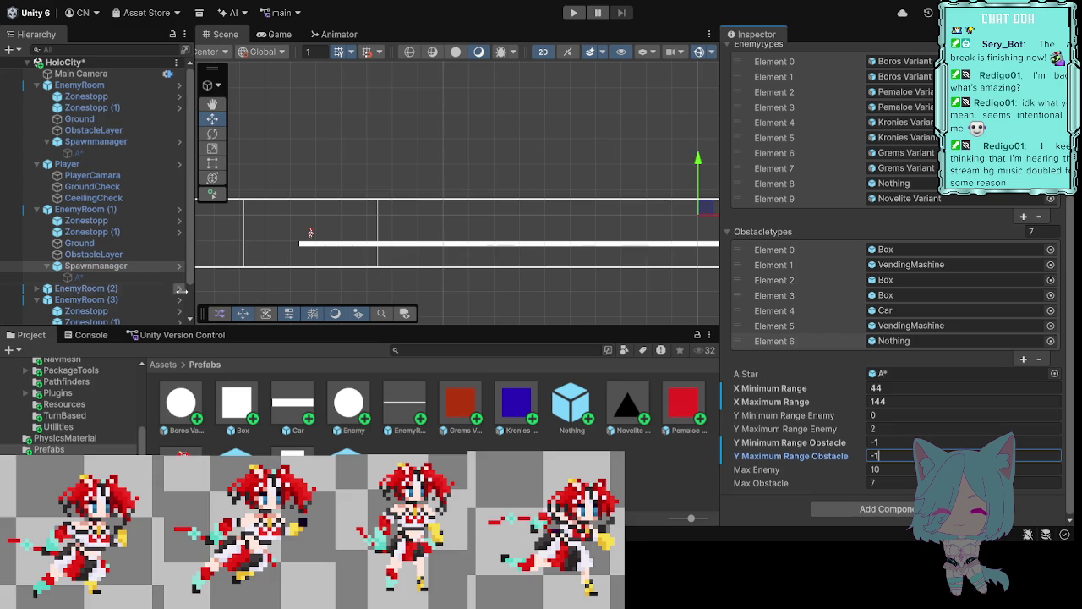
scroll(97, 264, down, 2)
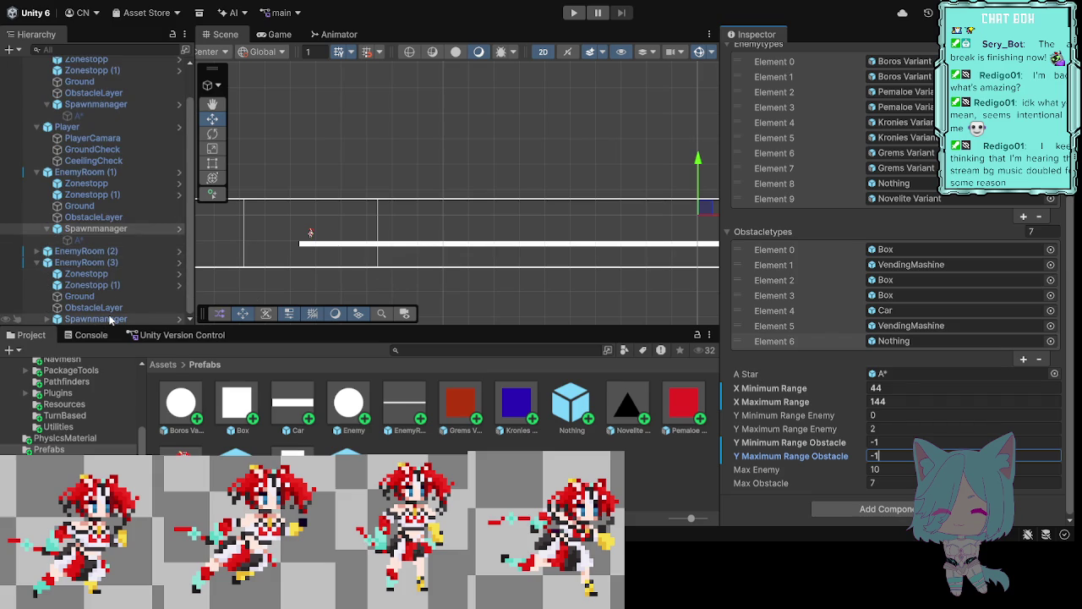
click(43, 253)
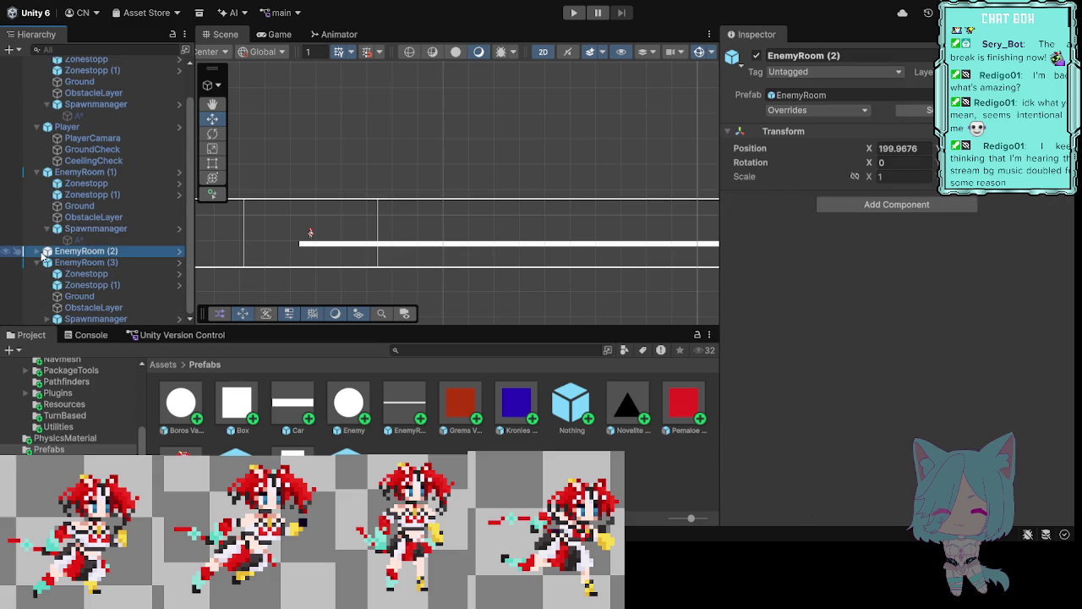
Step: Change EnemyRoom (2)'s Spawnmanager obstacle Y range from -10 / -9.8 to -1 / -1
click(38, 251)
scroll(93, 254, down, 3)
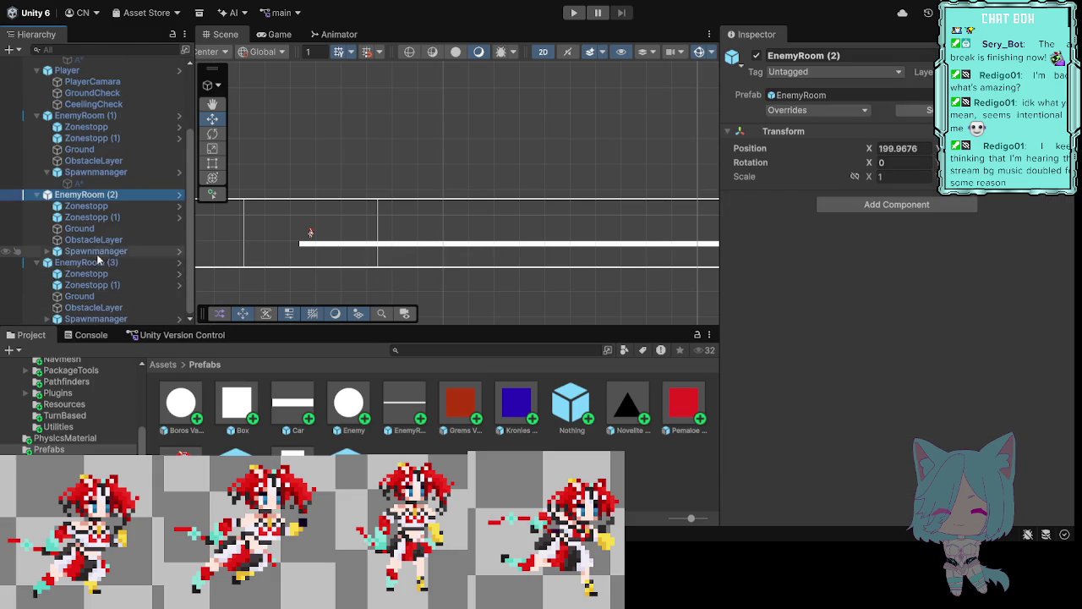
click(108, 250)
scroll(972, 364, down, 6)
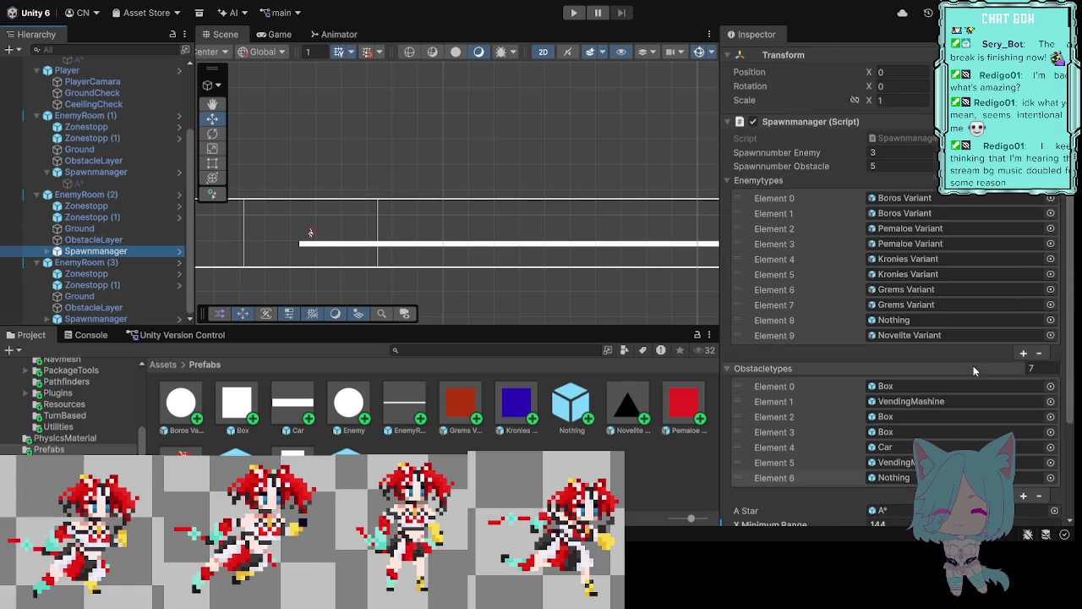
scroll(928, 381, down, 3)
click(886, 440)
click(886, 441)
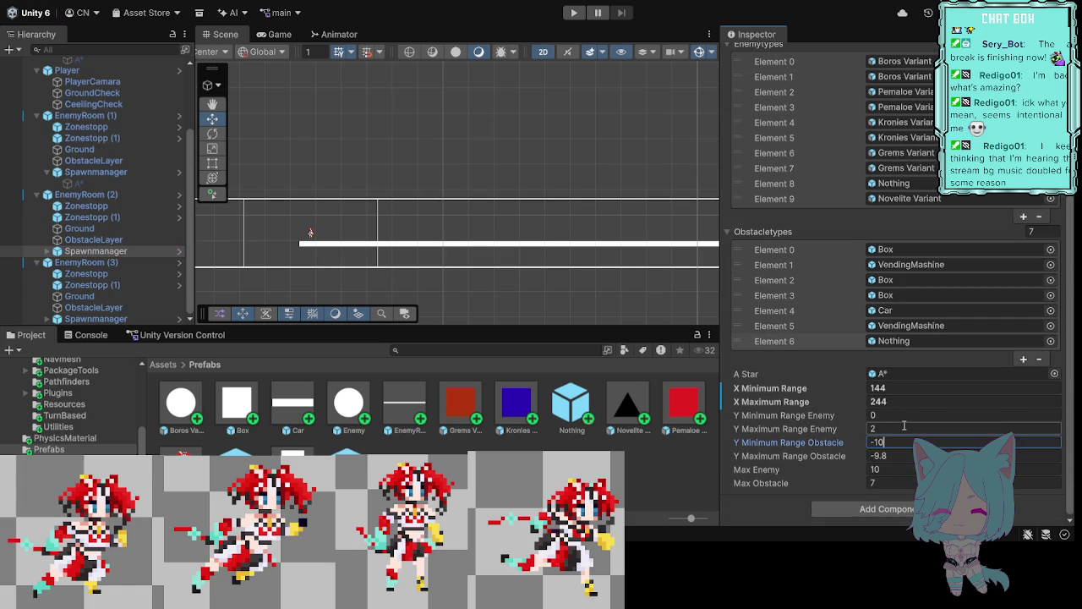
key(BackSpace)
click(884, 456)
click(886, 456)
key(BackSpace)
text(-1)
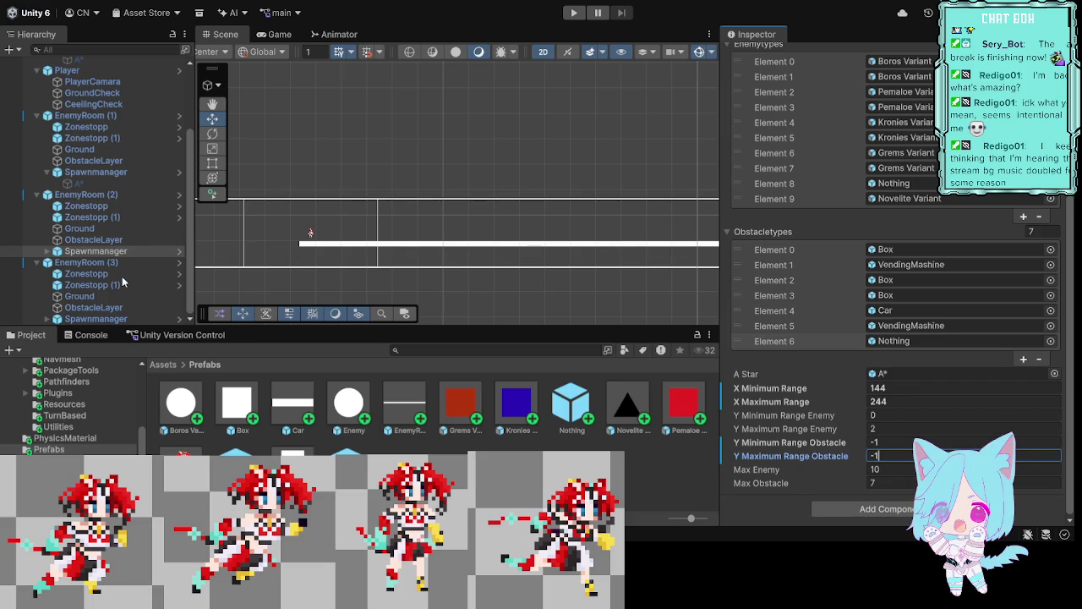
key(Return)
click(406, 246)
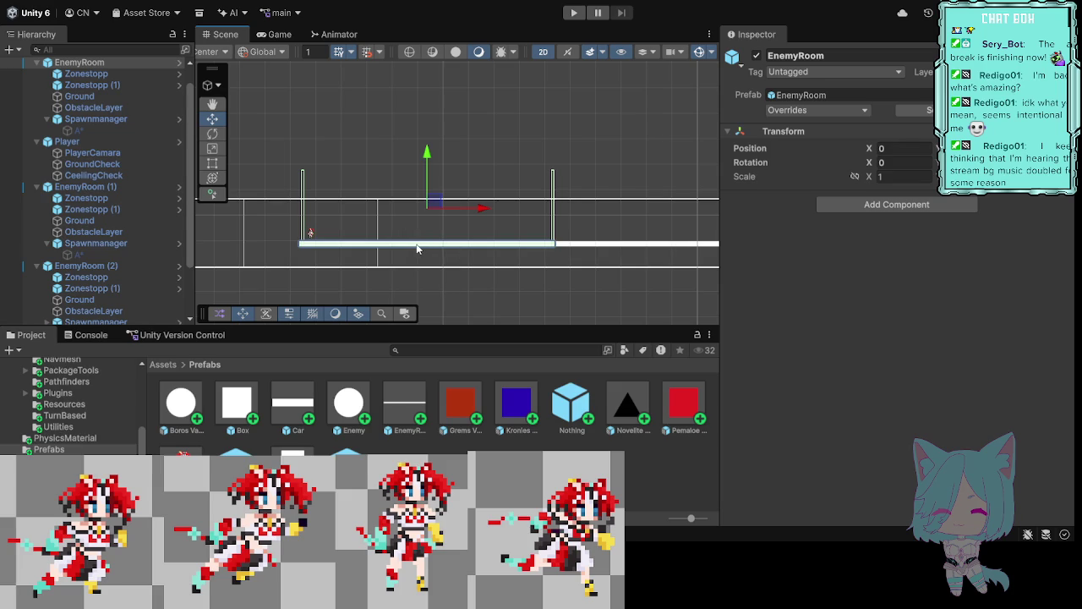
Step: Inspect the Ground's Box Collider 2D, then reselect the EnemyRoom spawn manager
click(93, 98)
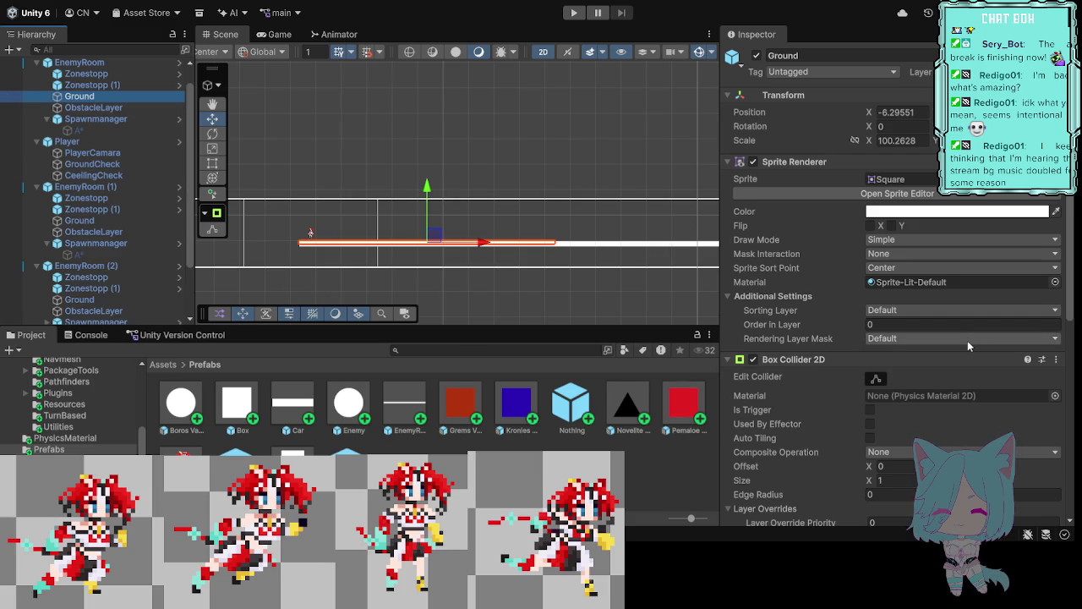
scroll(968, 340, down, 10)
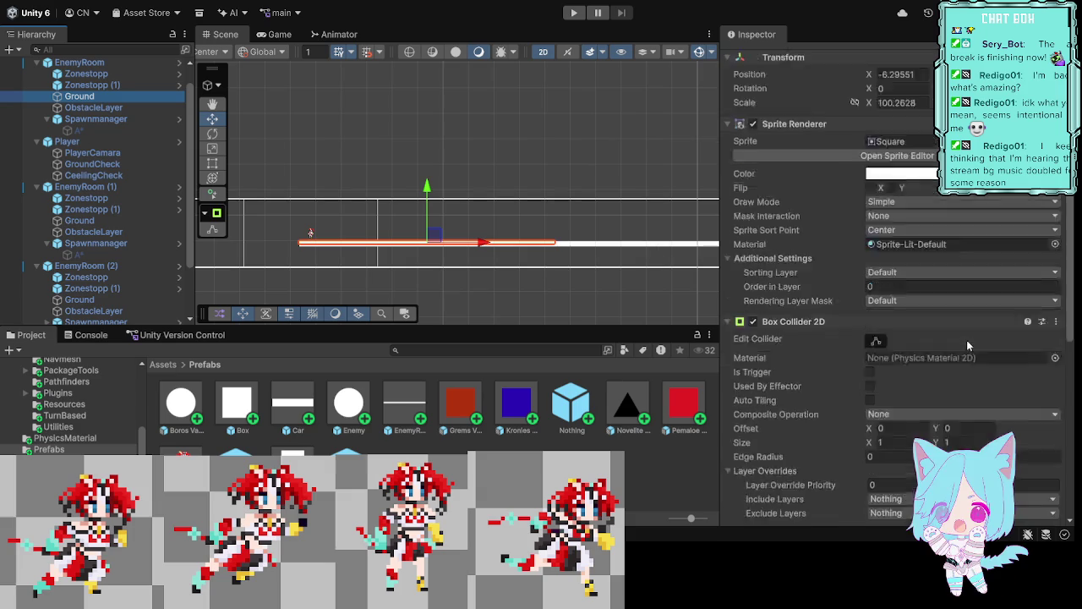
scroll(937, 384, up, 2)
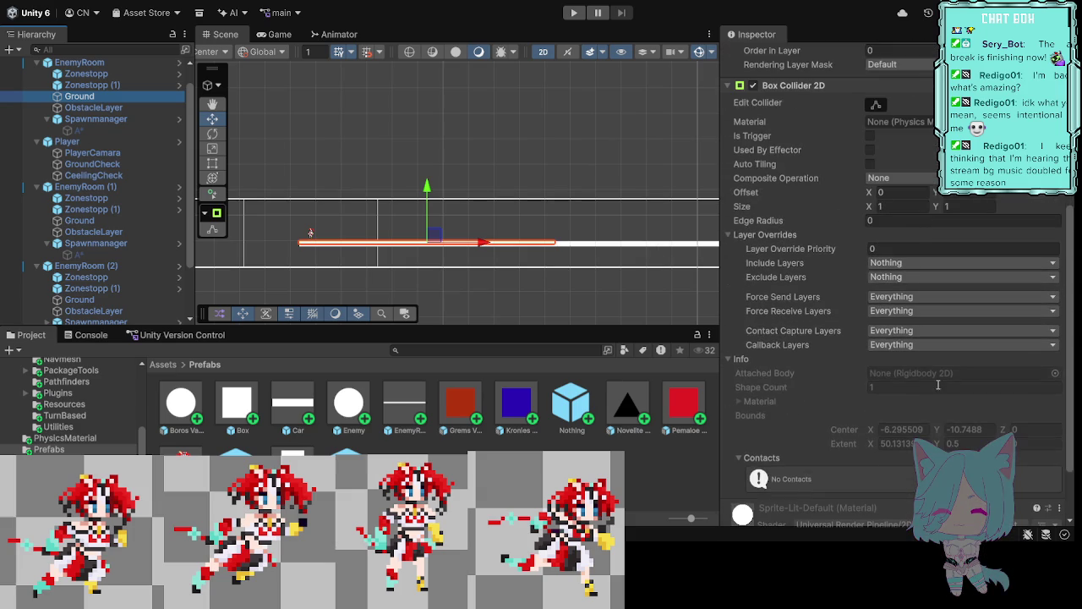
scroll(934, 397, up, 1)
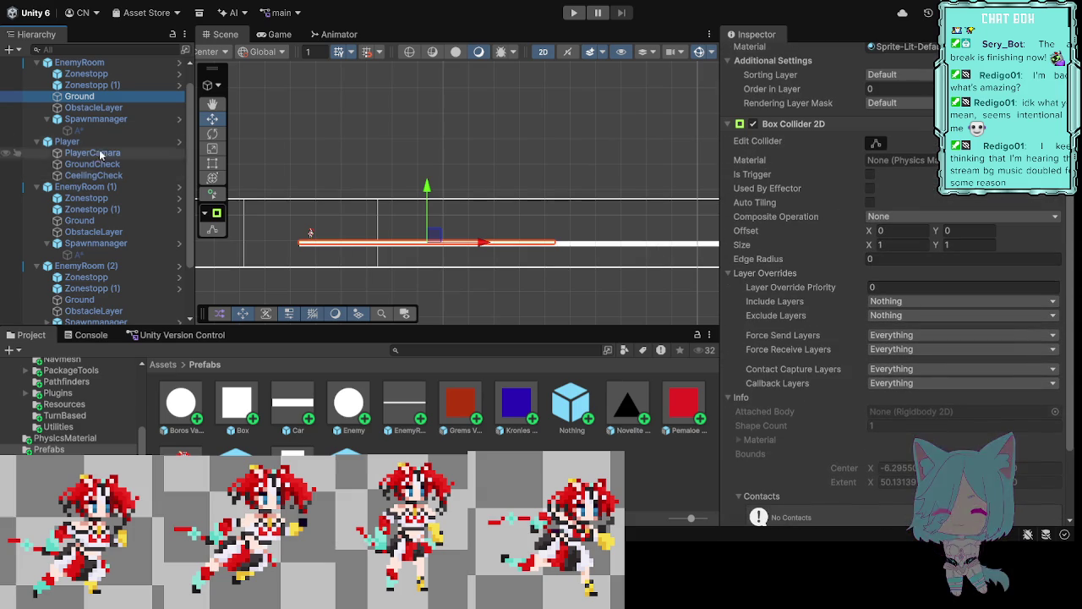
click(118, 122)
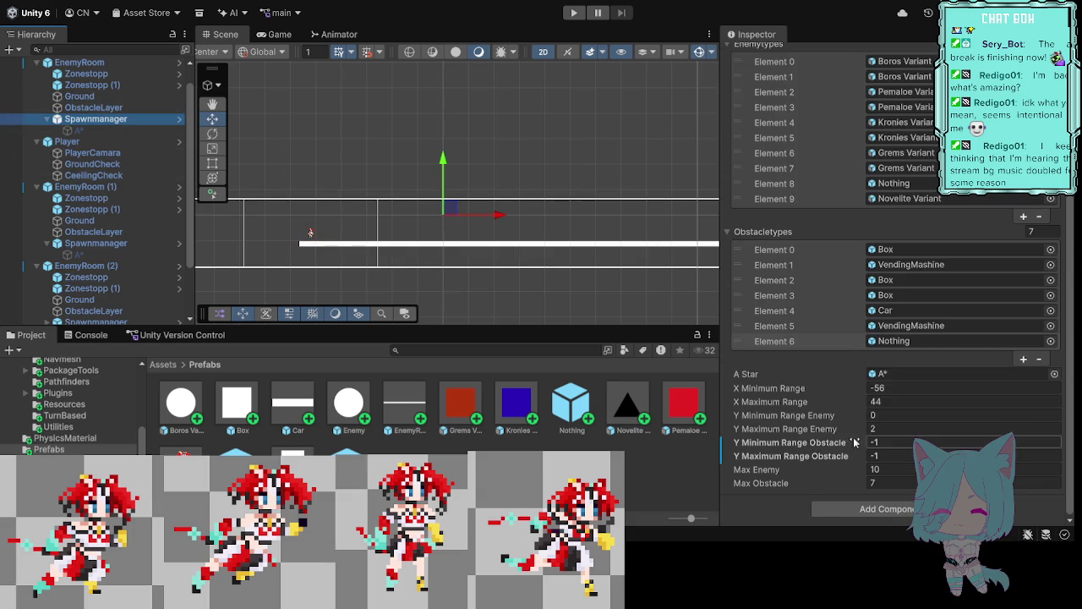
Step: Set the EnemyRoom spawn manager's obstacle Y minimum to -9 and maximum to -8.9
click(886, 441)
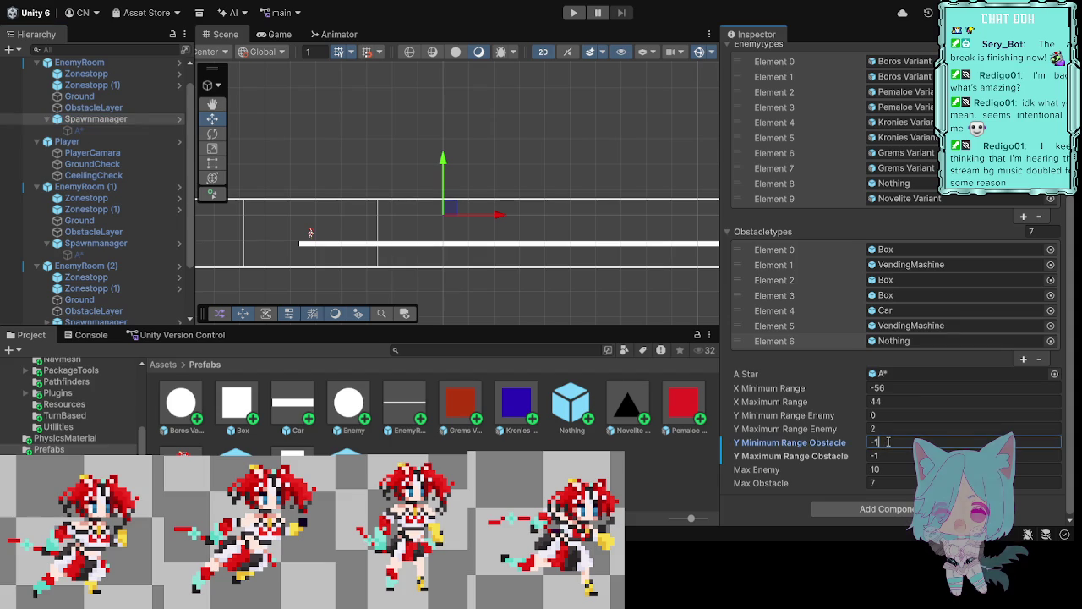
text(-9)
click(884, 455)
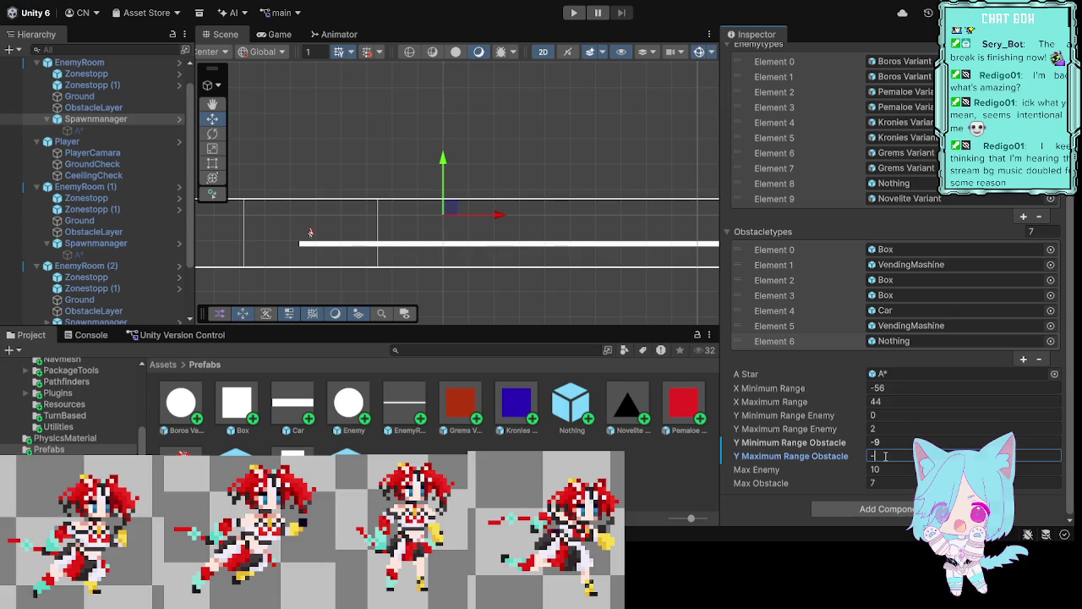
text(8.9)
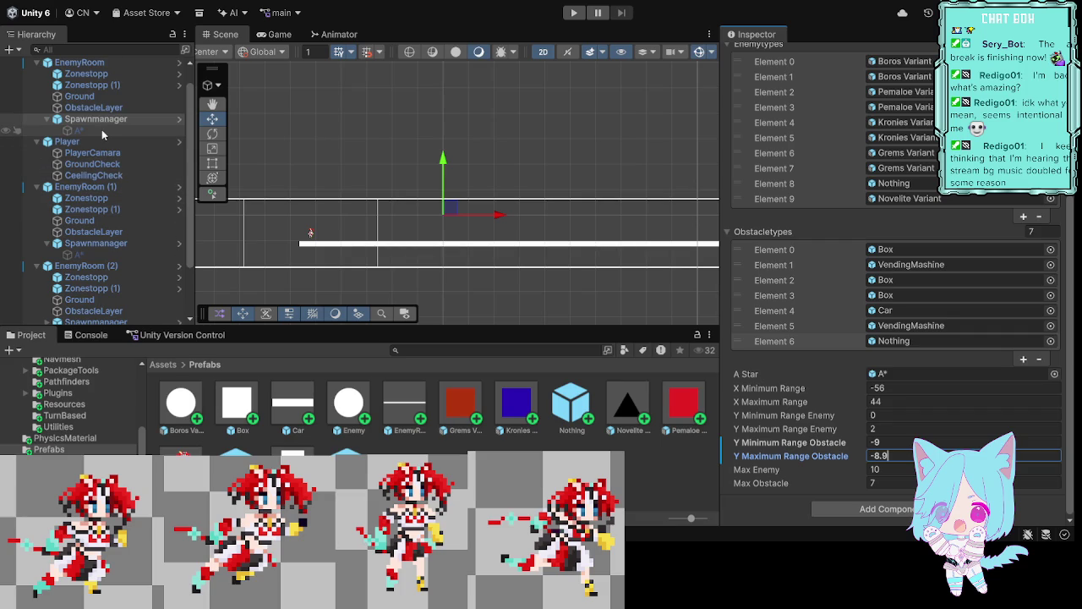
Step: Set EnemyRoom (1)'s spawn manager obstacle Y minimum -9 and maximum -8.9
click(95, 243)
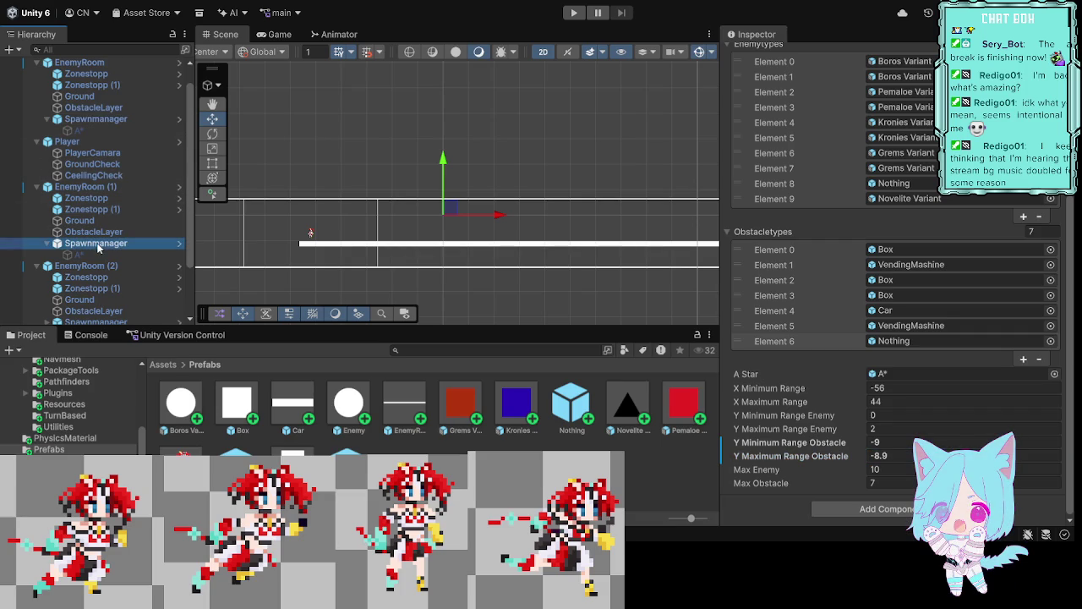
click(883, 442)
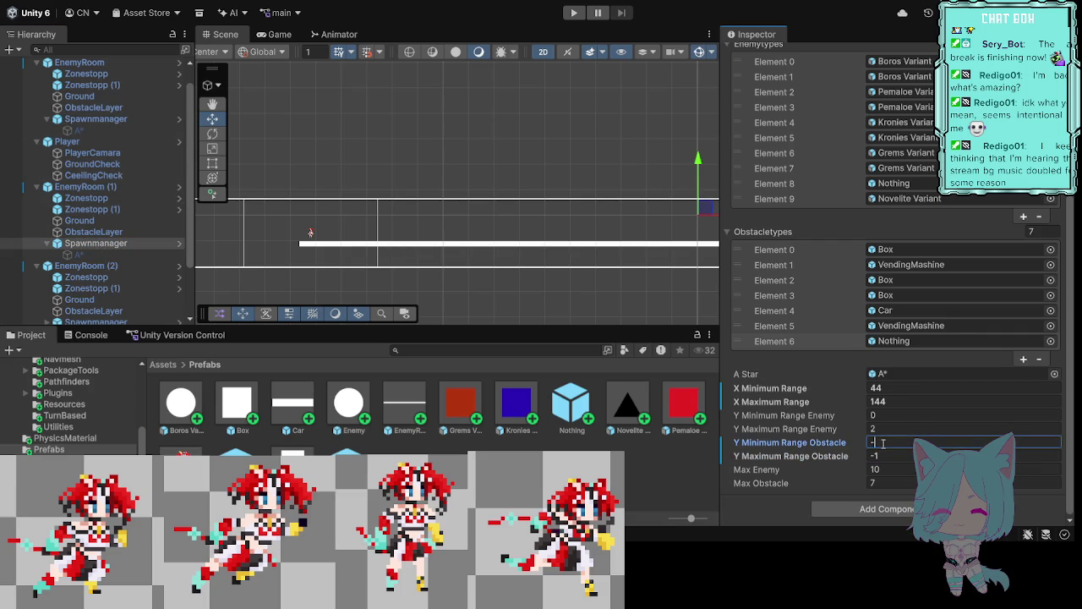
text(9)
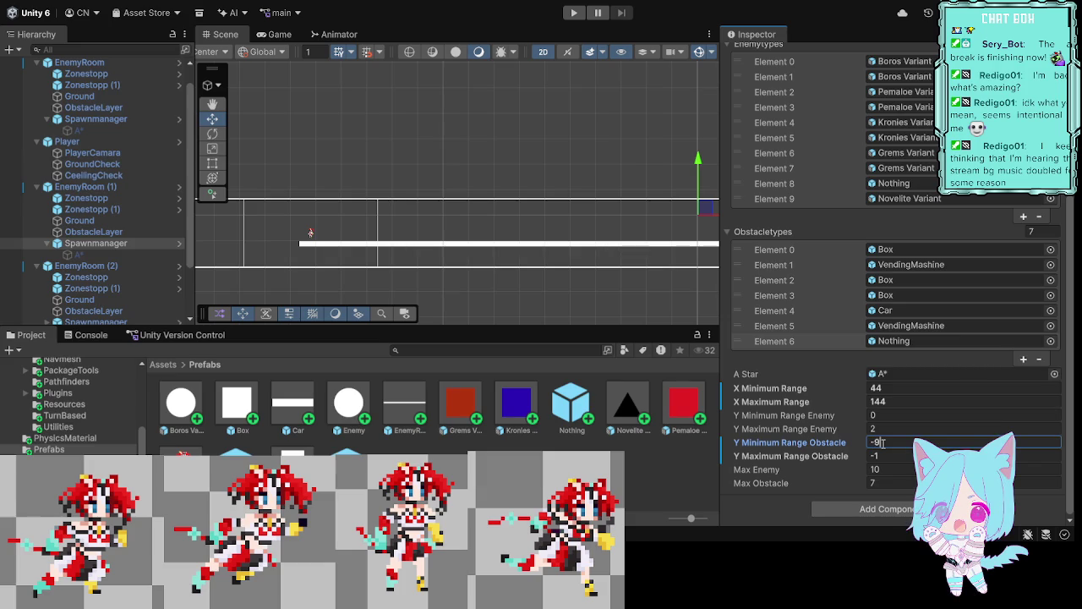
click(890, 456)
text(-8.9)
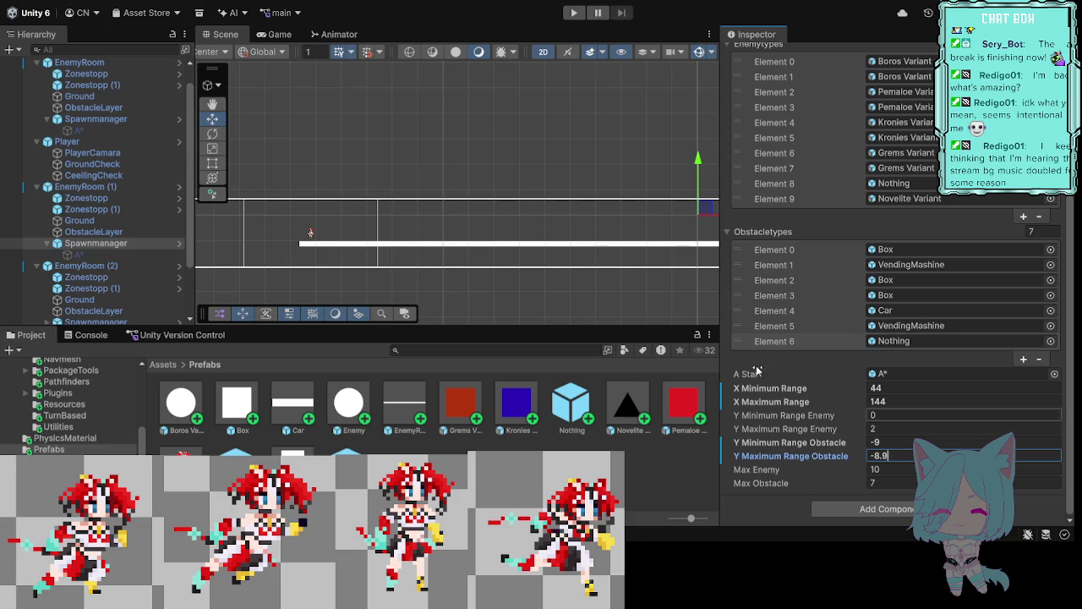
scroll(106, 230, down, 2)
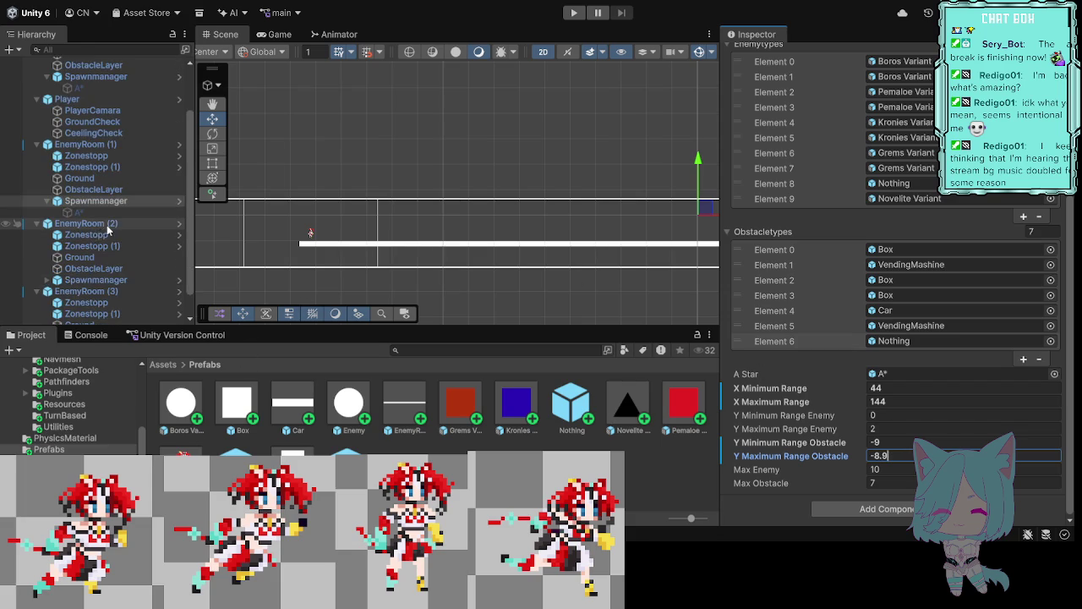
click(99, 280)
Step: Set EnemyRoom (2)'s spawn manager obstacle Y range to -9 and -8.9
click(898, 444)
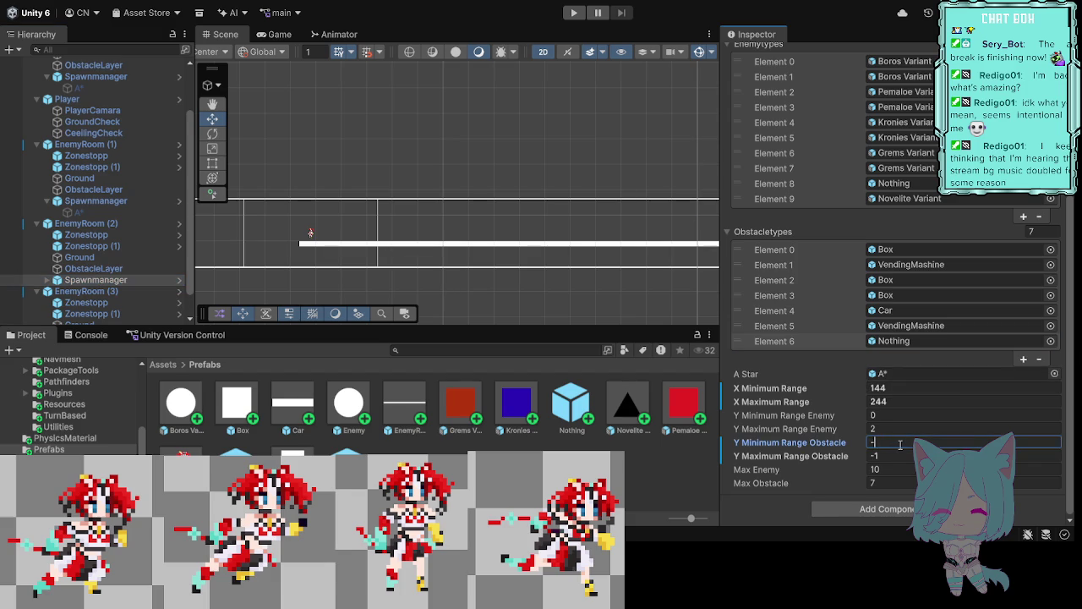
click(881, 458)
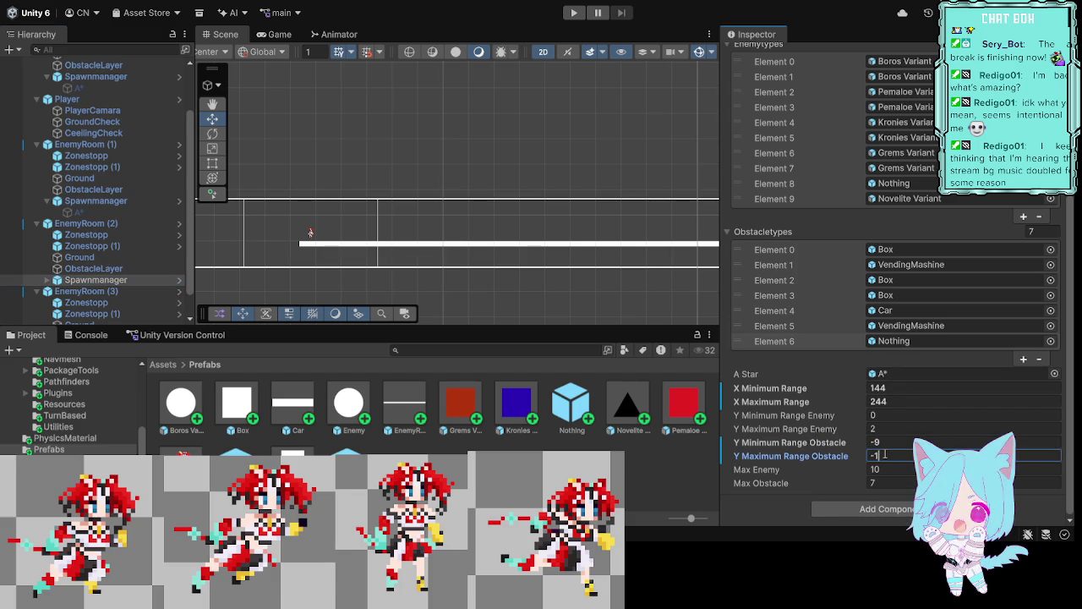
text(-8.9)
scroll(119, 212, down, 1)
Step: Set EnemyRoom (3)'s spawn manager obstacle Y minimum -9 and maximum -8.9, then deselect
click(95, 318)
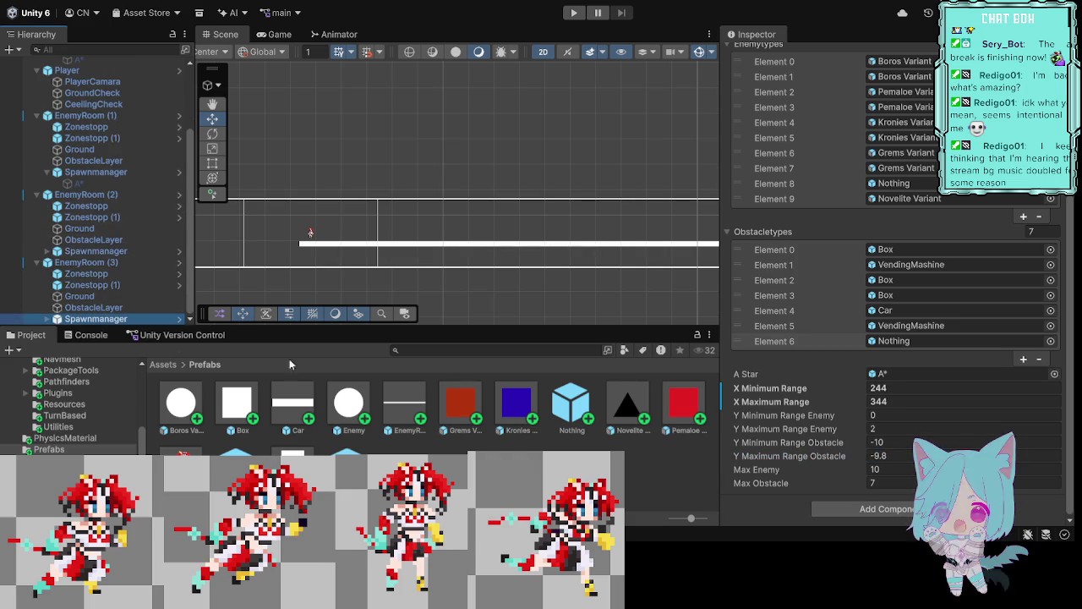
click(885, 441)
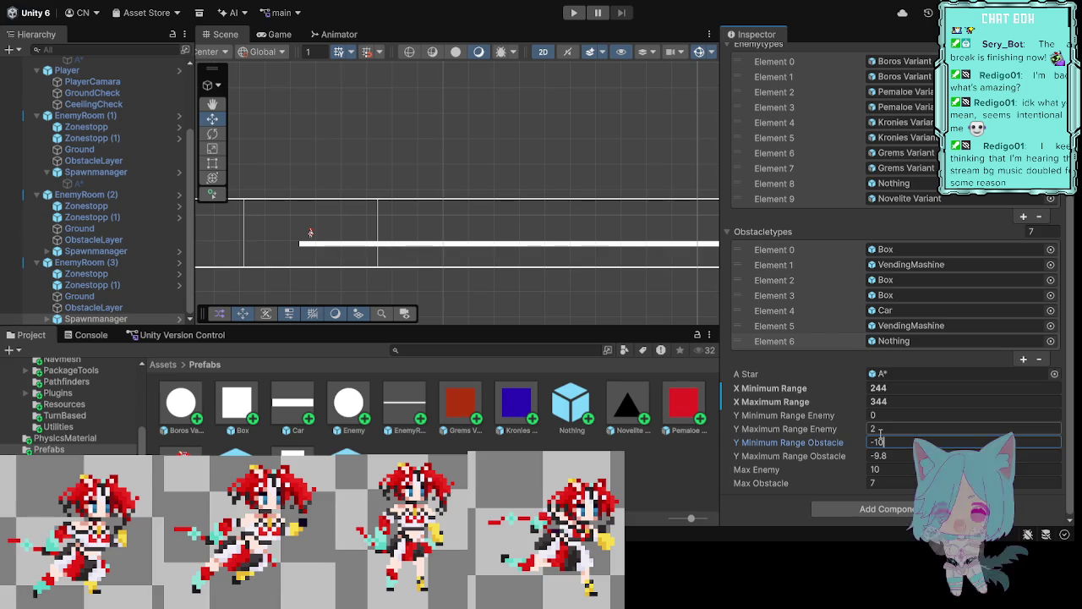
key(BackSpace)
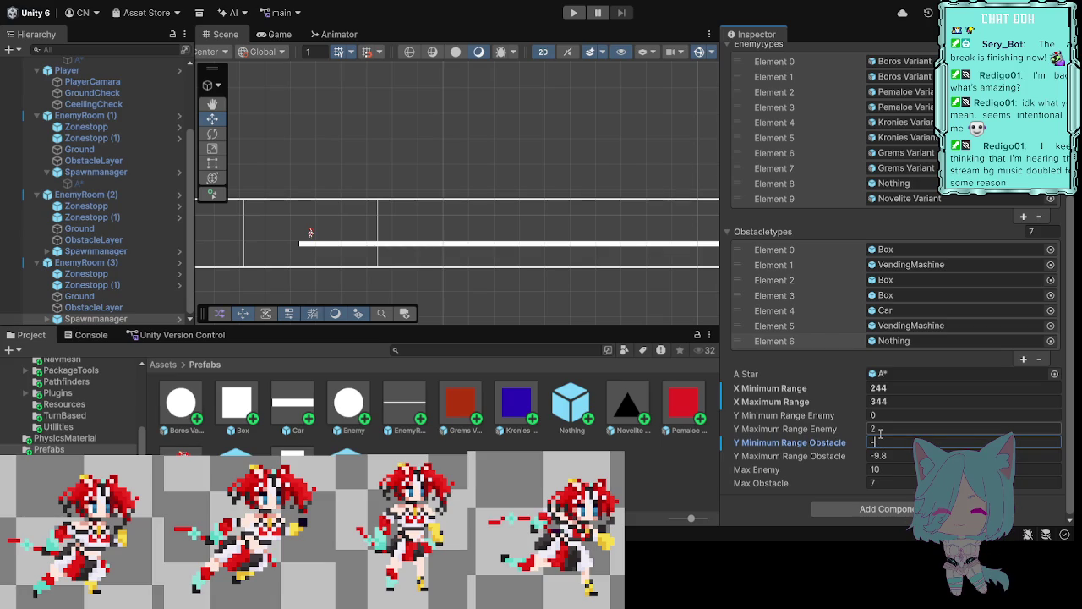
text(9)
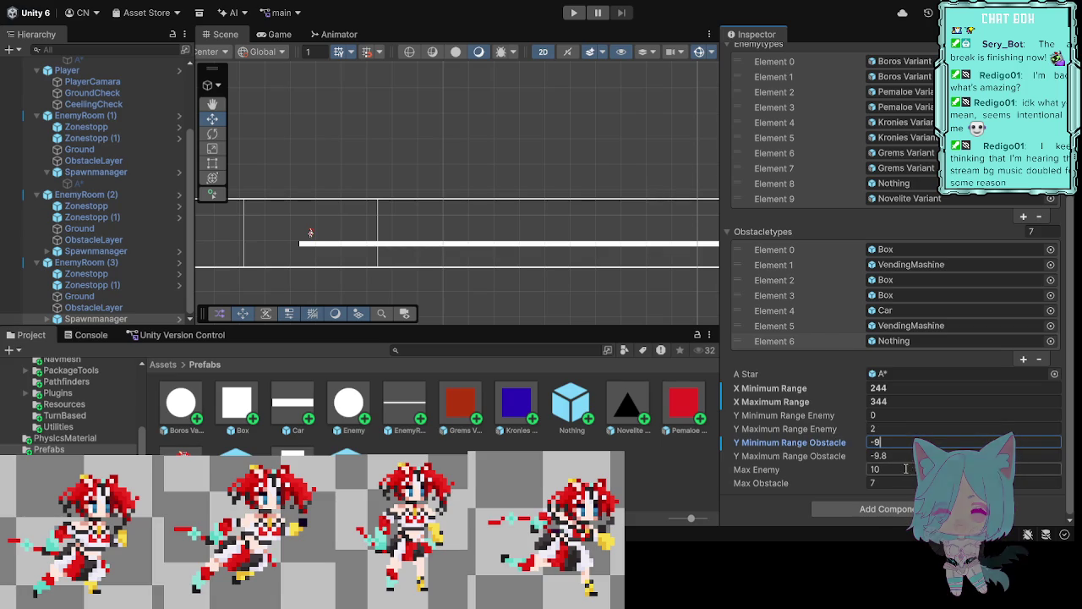
click(892, 455)
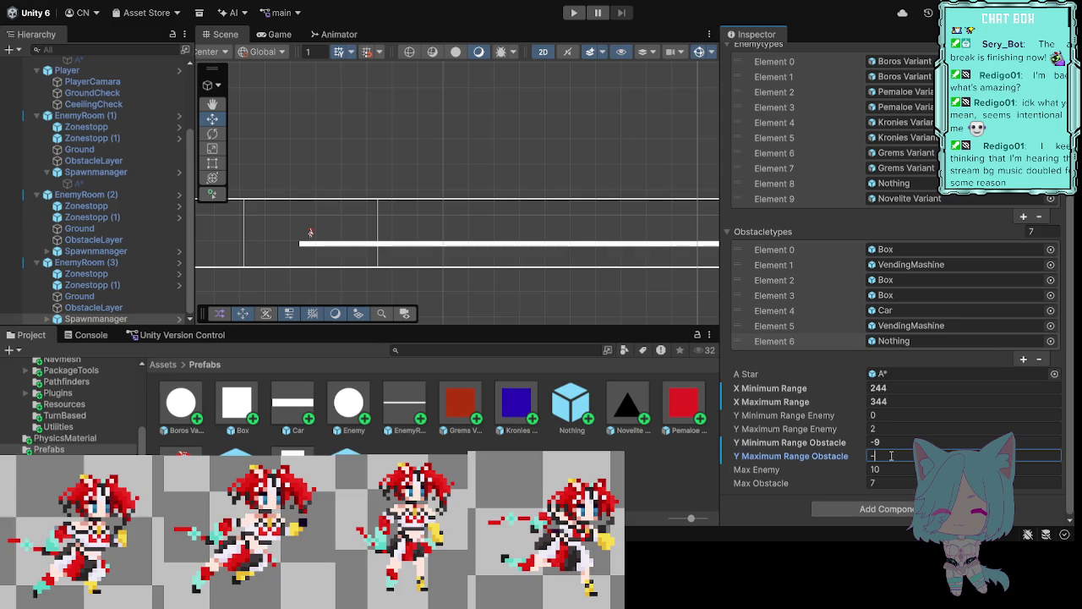
text(8.9)
click(595, 301)
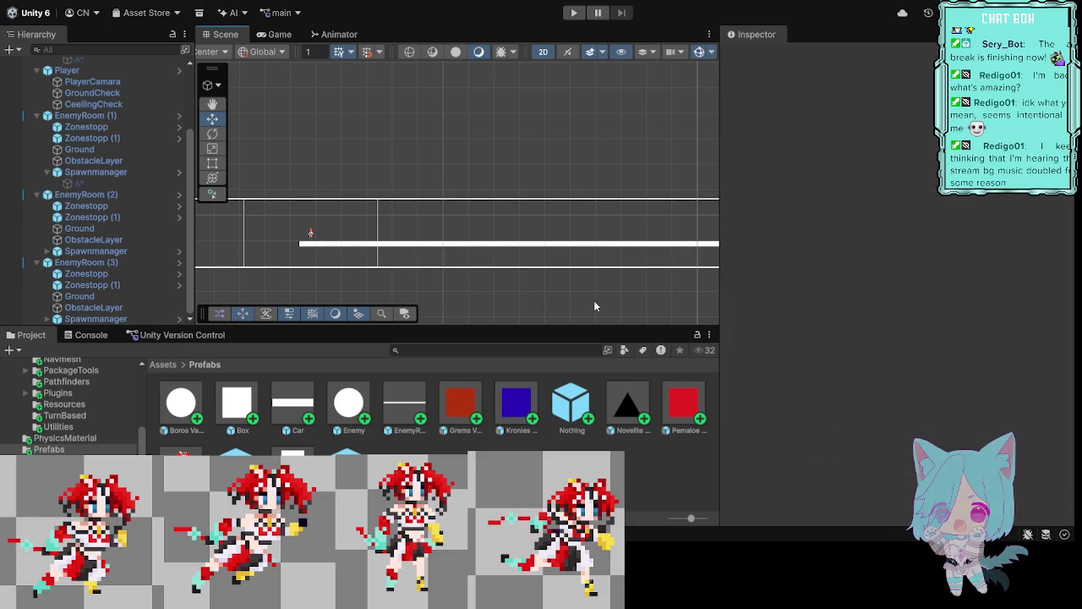
Step: Play the level, run and jump the character toward the first spawned obstacles, then pause
click(575, 13)
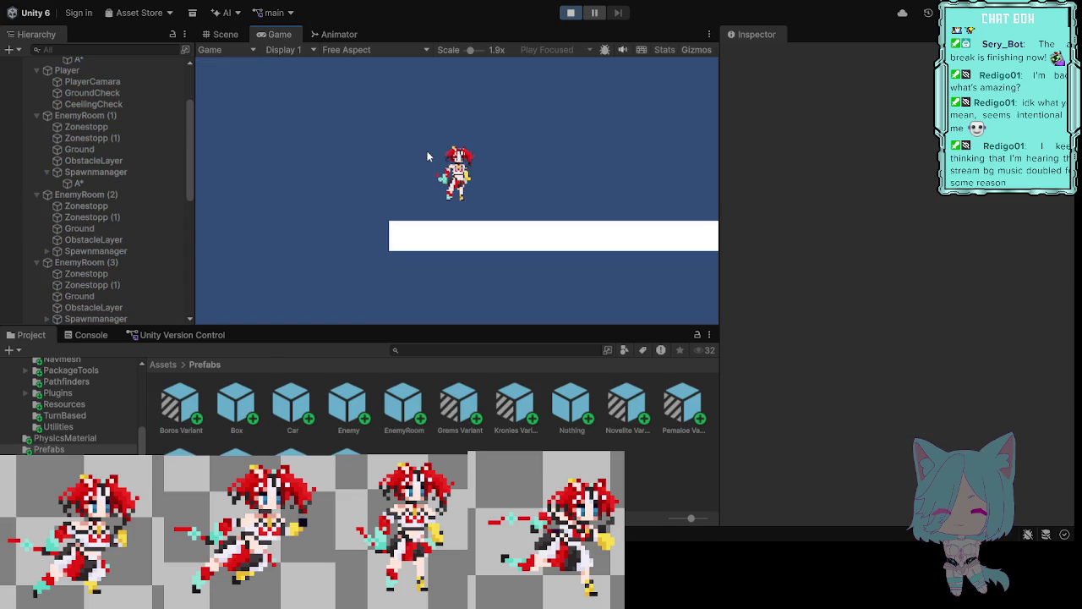
key(a)
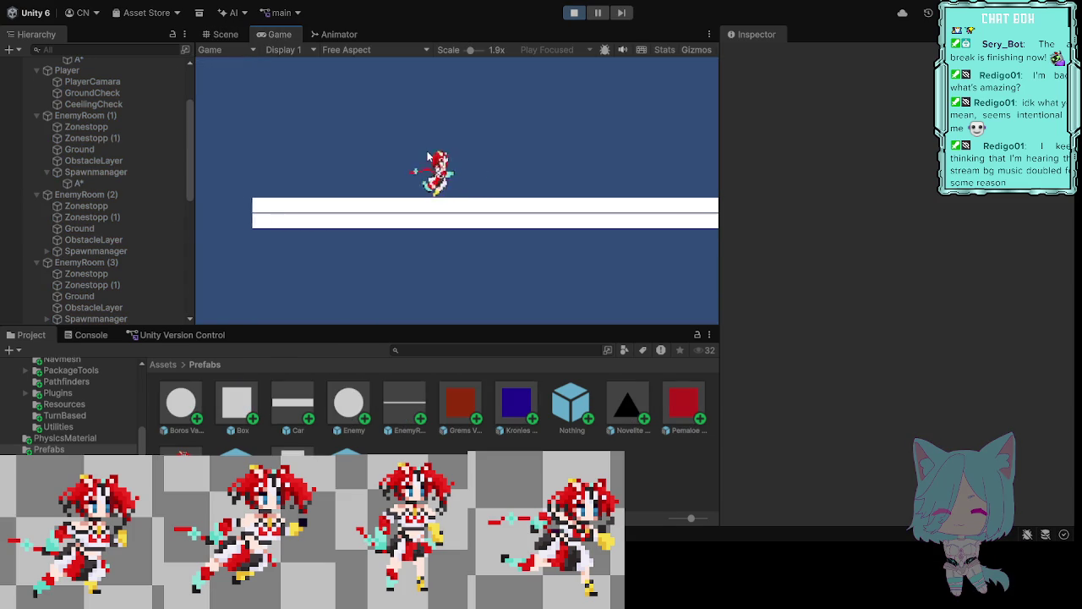
key(space)
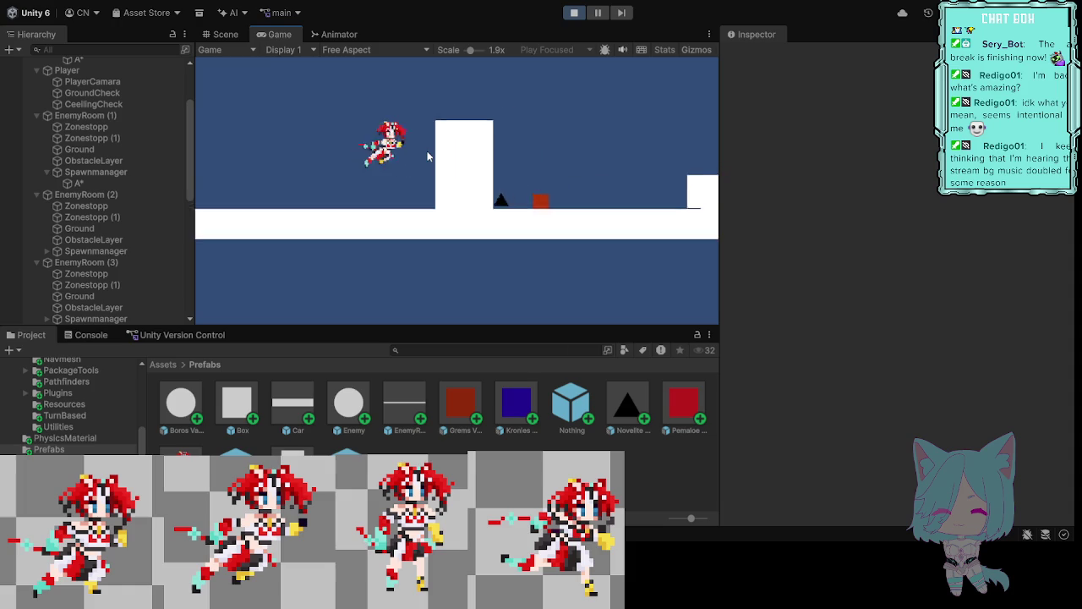
click(596, 14)
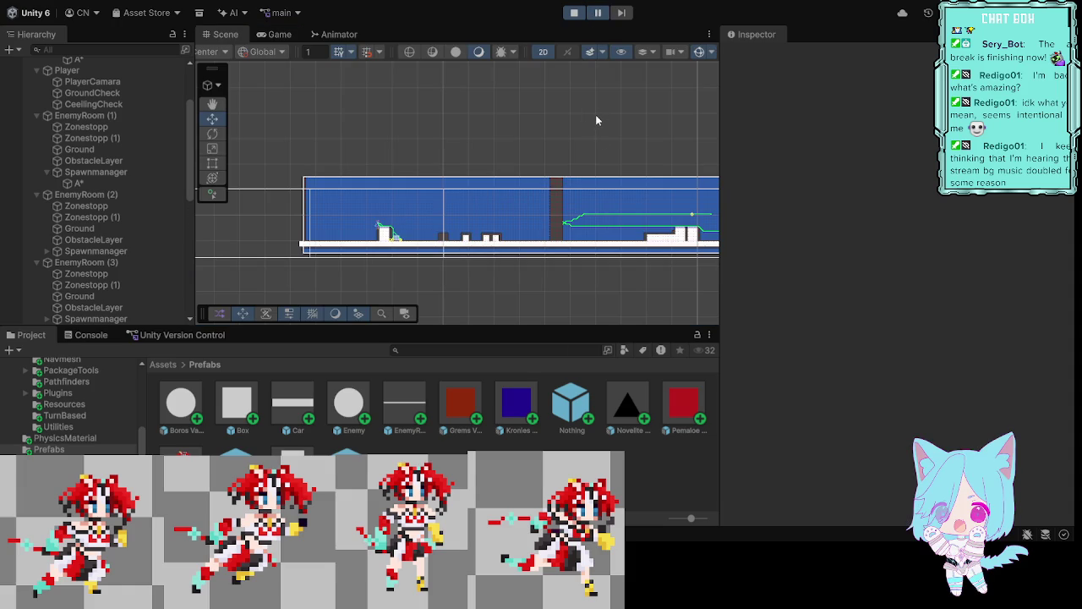
Step: Pan the paused Scene view across the level start and zoom in on the spawned obstacles
drag(614, 126, 383, 112)
drag(577, 119, 370, 123)
drag(459, 134, 567, 118)
drag(381, 129, 570, 116)
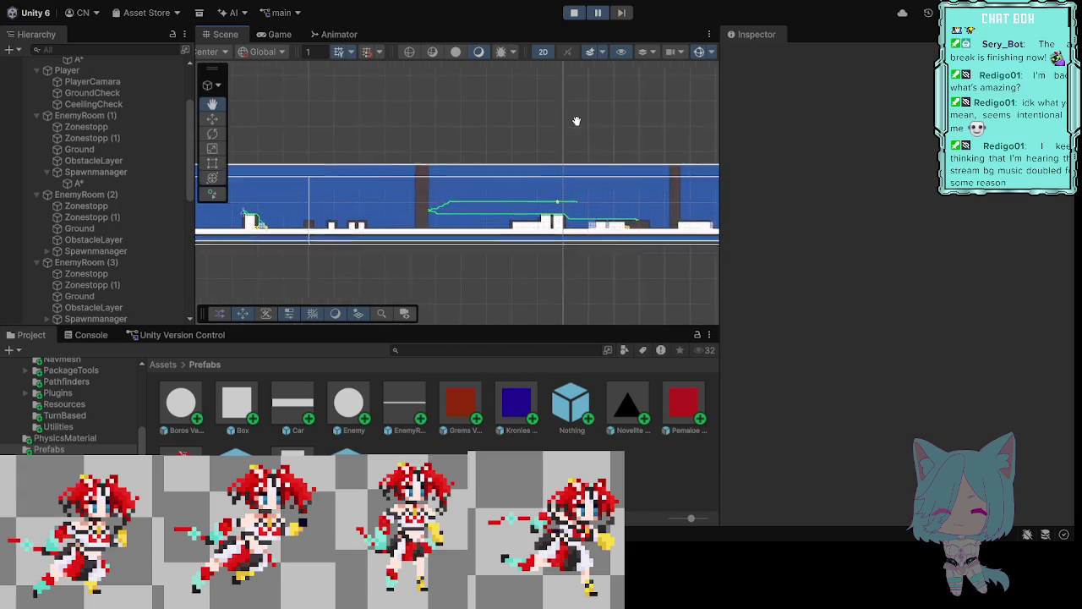
mouse_move(414, 118)
mouse_down()
mouse_move(473, 104)
mouse_move(461, 100)
mouse_up()
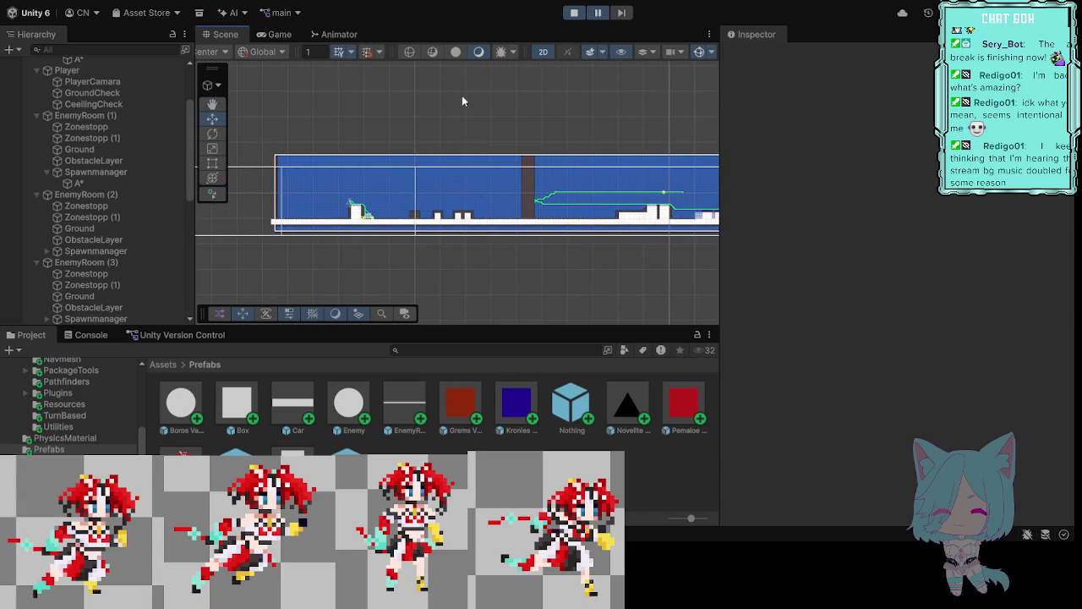
drag(619, 128, 429, 129)
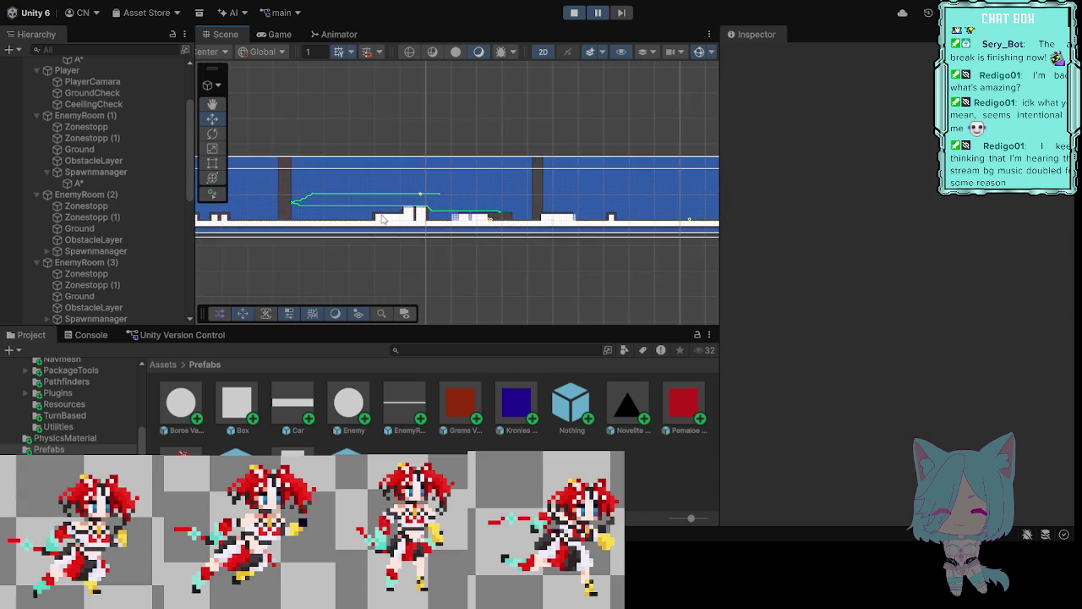
scroll(389, 219, up, 5)
scroll(417, 240, up, 4)
scroll(428, 218, up, 2)
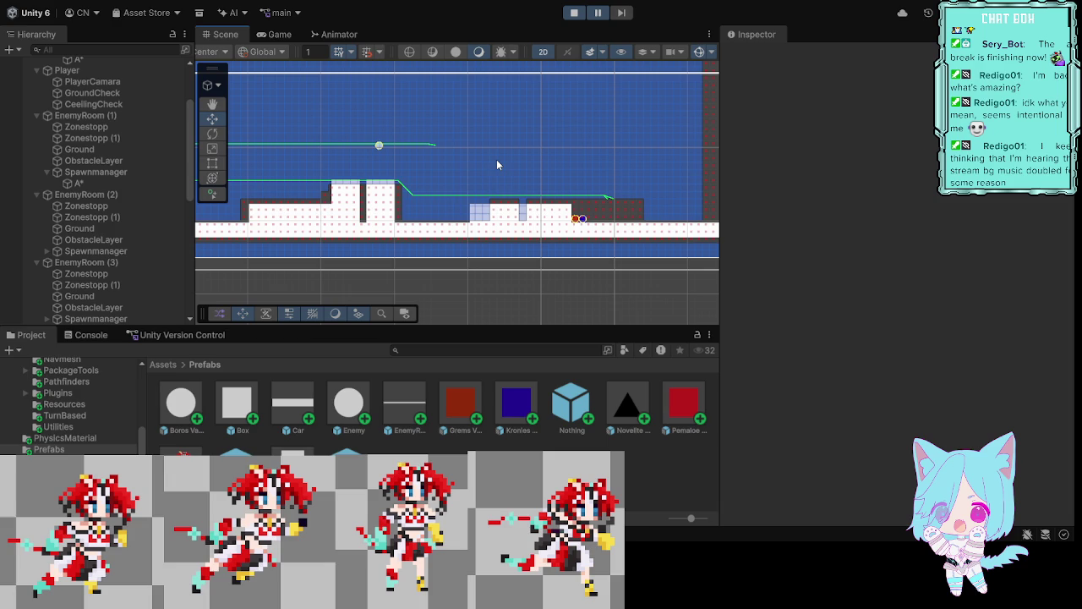
Step: Pan along the level to check obstacle placement up to the tall pillar, then resume playing
drag(617, 174, 422, 183)
drag(680, 157, 524, 173)
drag(627, 171, 523, 193)
mouse_move(643, 201)
mouse_down()
mouse_move(486, 199)
mouse_move(521, 184)
mouse_up()
drag(626, 177, 442, 184)
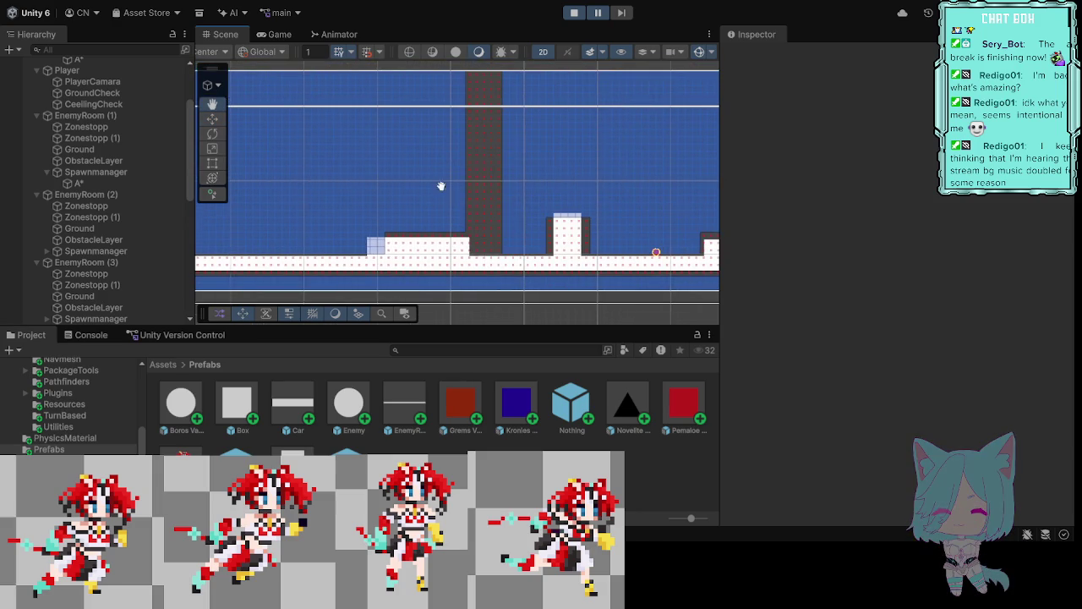
mouse_move(618, 166)
mouse_down()
mouse_move(457, 181)
mouse_move(548, 181)
mouse_move(520, 179)
mouse_up()
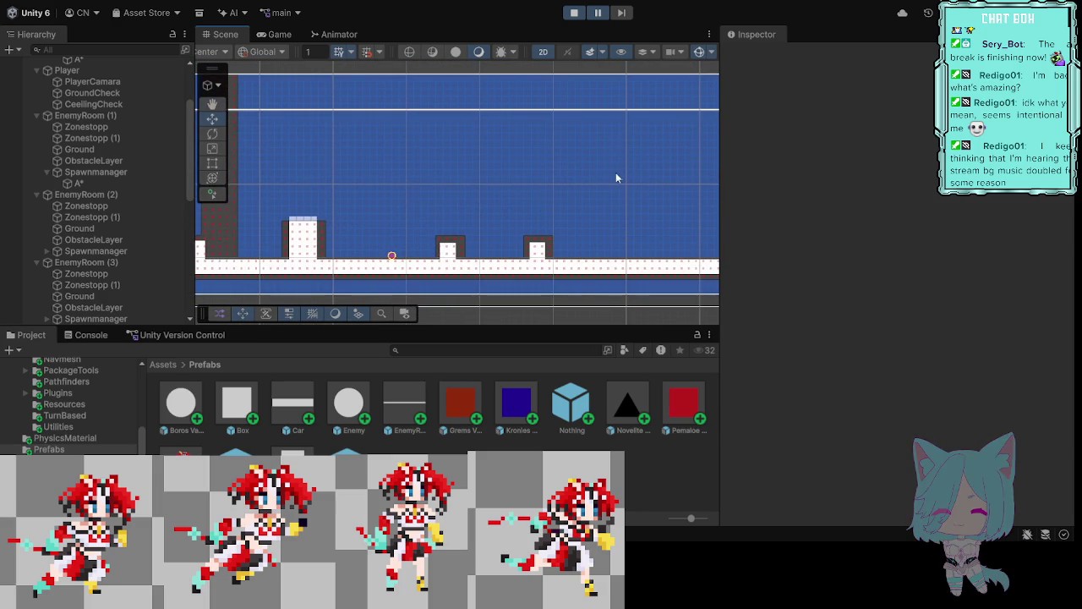
click(600, 14)
click(600, 13)
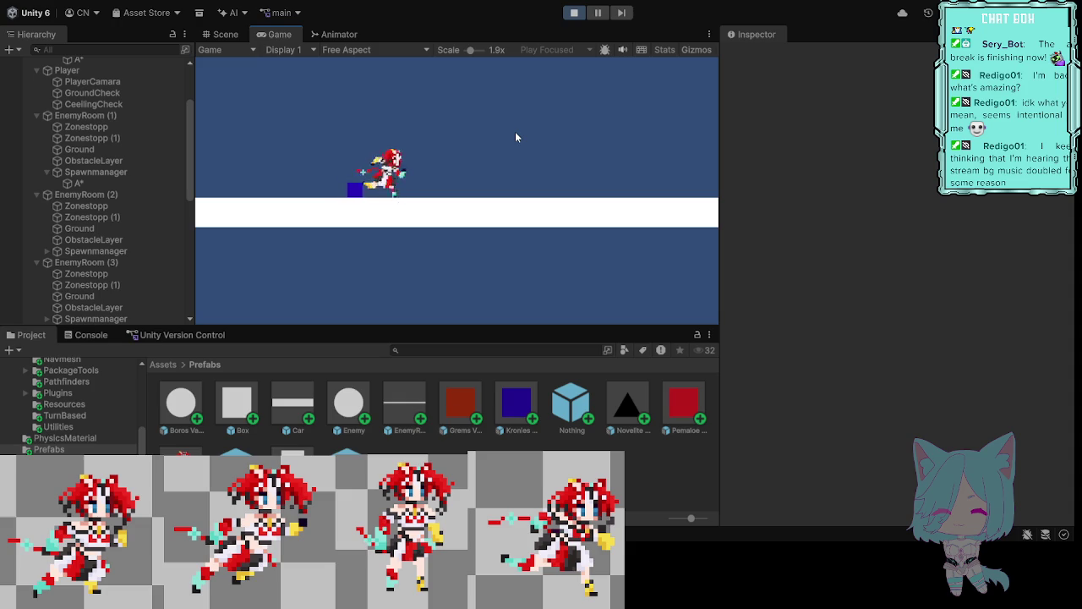
Step: Jump the character past obstacles toward the blue obstacle by the tall pillar, then stop playing
key(space)
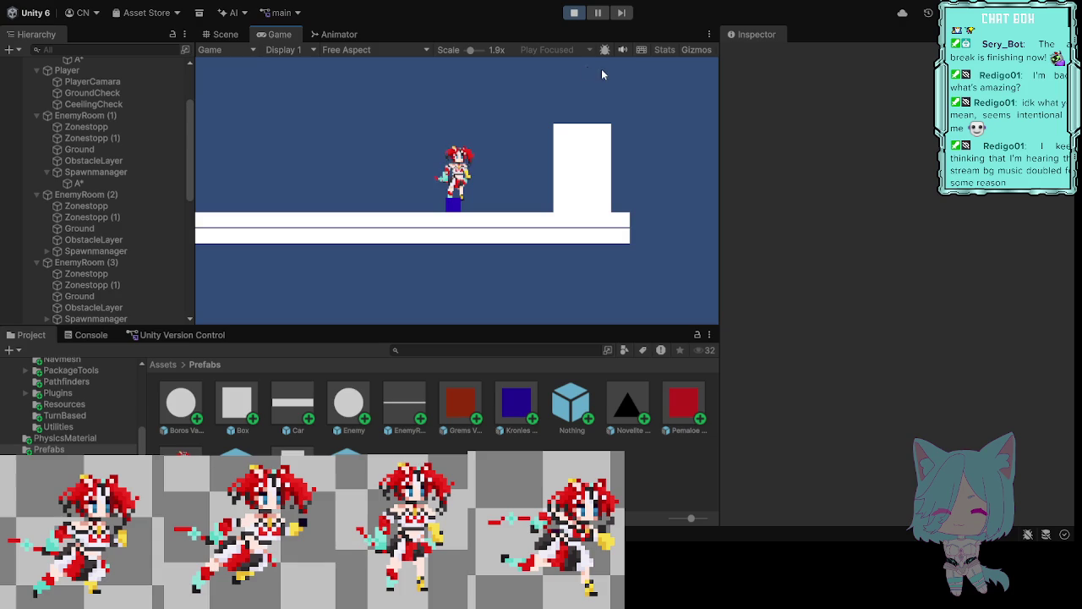
click(574, 13)
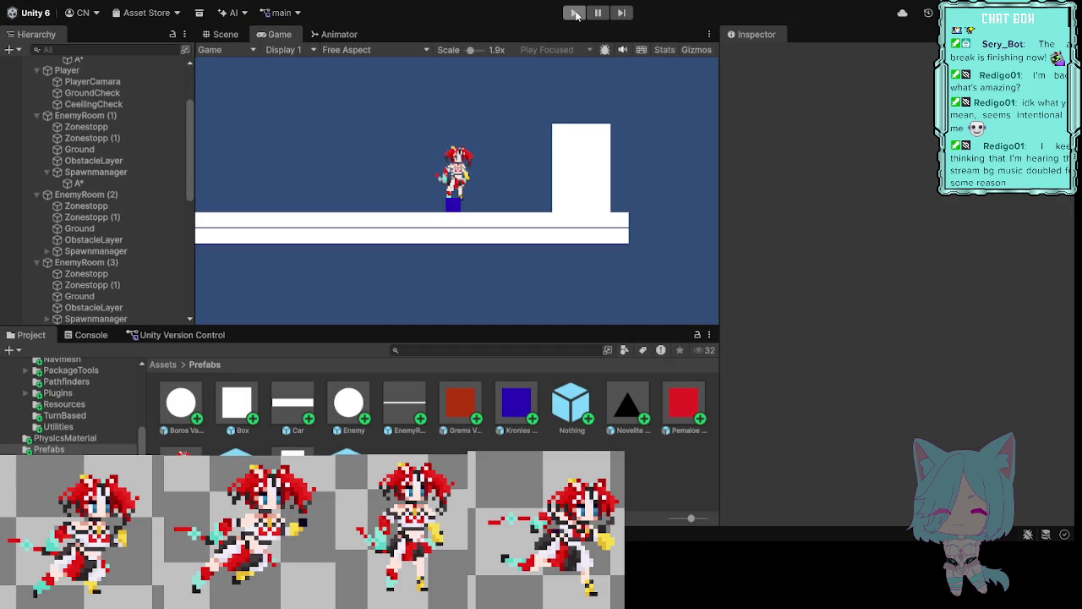